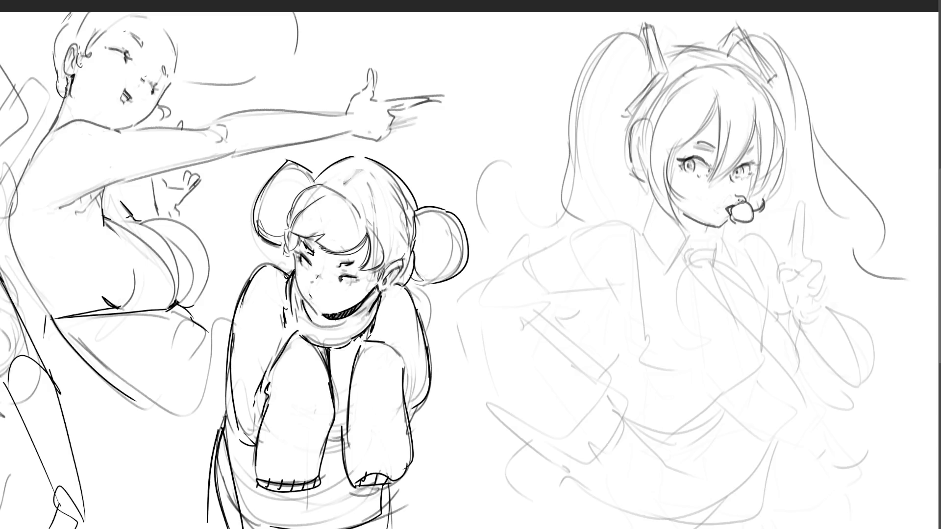
Refine the open mouth, add a small nose mark and draw the neck line below the chin.
left_click_drag(728, 209, 738, 205)
left_click_drag(729, 189, 736, 191)
left_click_drag(710, 226, 704, 248)
Draw the shirt collar under the neck and add short strokes beside the neck.
mouse_move(643, 203)
left_mouse_down()
mouse_move(633, 230)
mouse_move(671, 225)
mouse_move(688, 239)
left_mouse_up()
mouse_move(643, 202)
left_mouse_down()
mouse_move(654, 200)
mouse_move(662, 221)
left_mouse_up()
key("ctrl+z")
left_click_drag(696, 221, 703, 237)
left_click_drag(703, 225, 706, 237)
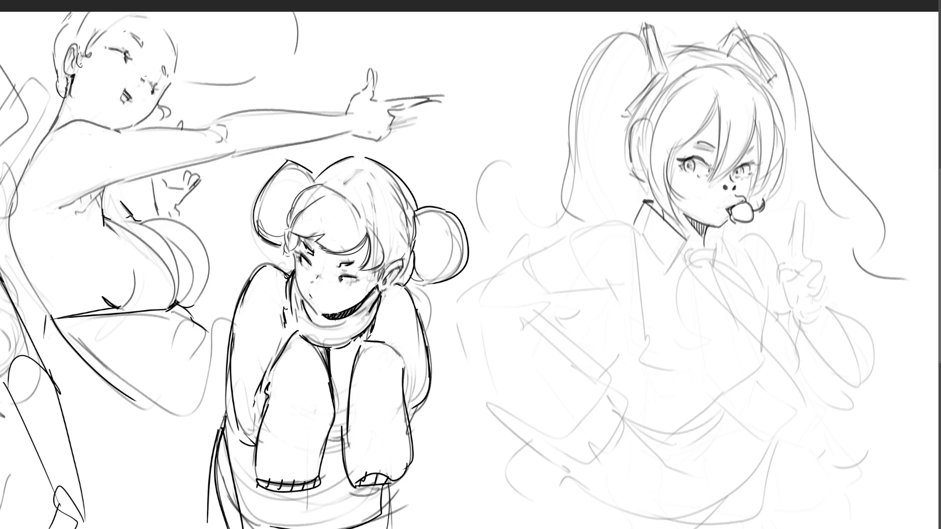
Ink the collar's right edge and right neck line, then draw the tie knot.
left_click_drag(686, 240, 670, 268)
left_click_drag(717, 236, 725, 263)
left_click_drag(719, 231, 729, 264)
mouse_move(688, 240)
left_mouse_down()
mouse_move(694, 271)
mouse_move(708, 250)
left_mouse_up()
mouse_move(712, 250)
left_mouse_down()
mouse_move(716, 274)
mouse_move(692, 269)
mouse_move(720, 262)
left_mouse_up()
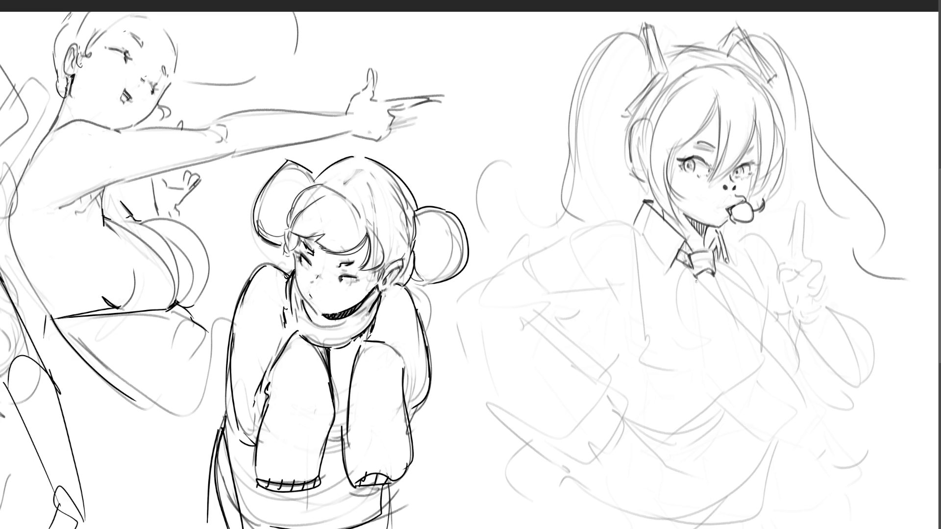
Try several curved chest strokes running from the tie, then remove them.
left_click_drag(695, 271, 885, 278)
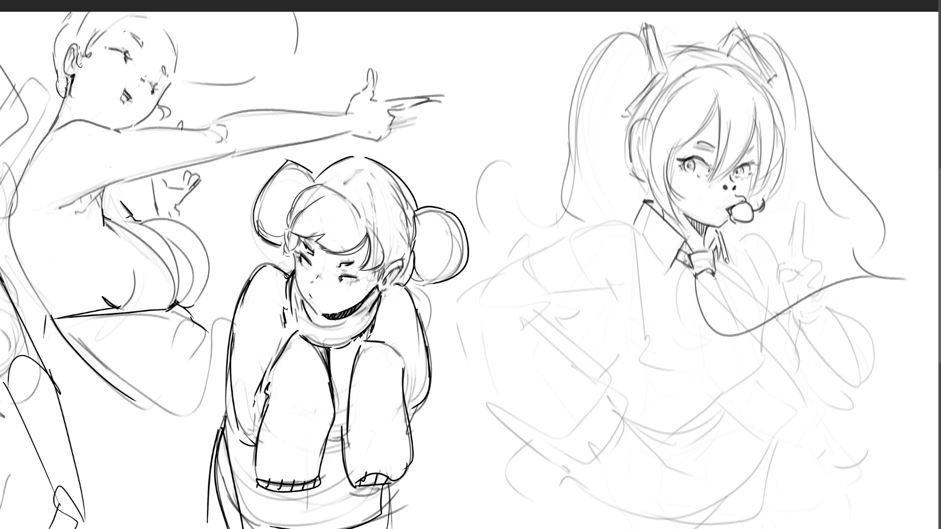
left_click_drag(743, 338, 896, 335)
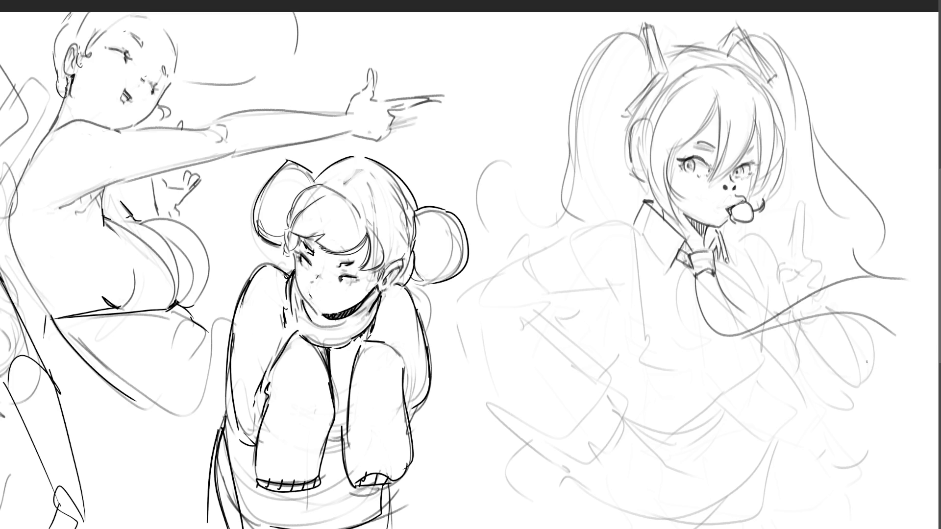
key("ctrl+z")
left_click_drag(735, 335, 885, 330)
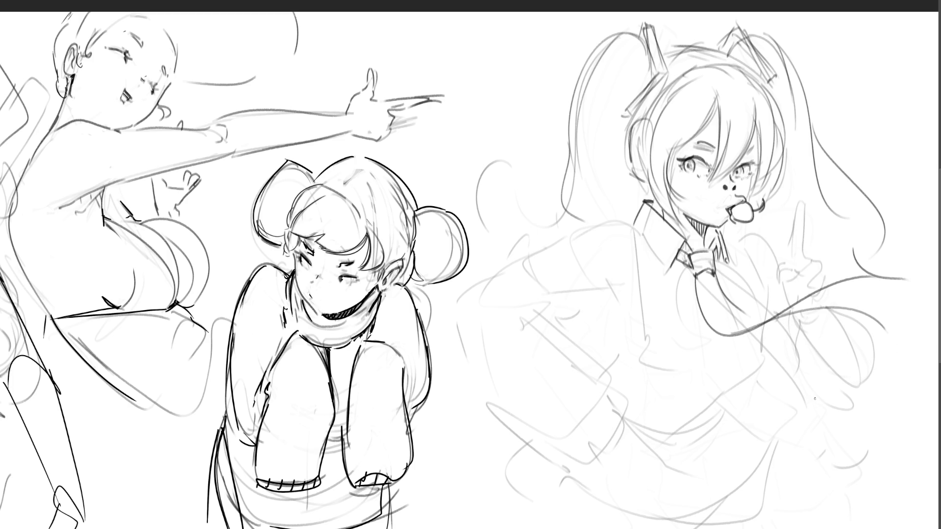
key("ctrl+z")
key("ctrl+z")
key("ctrl+z")
left_click_drag(698, 286, 845, 285)
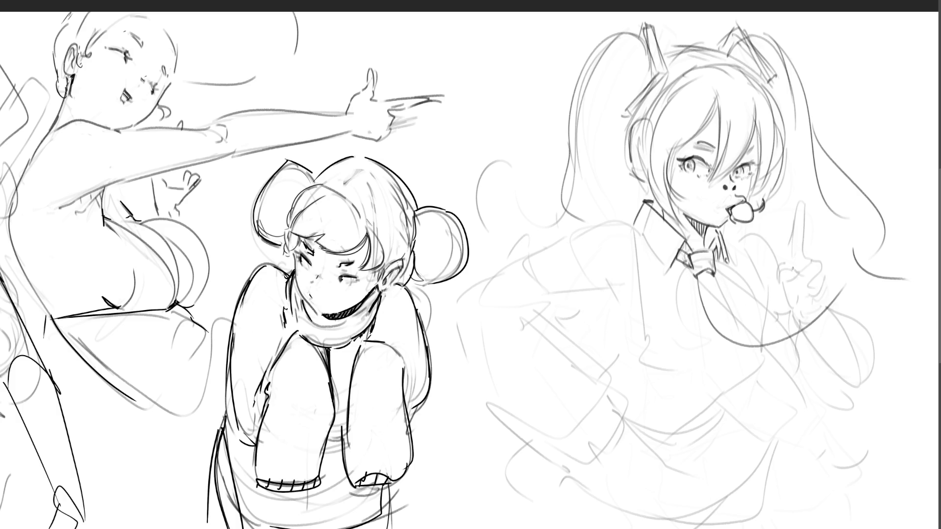
mouse_move(721, 306)
left_mouse_down()
mouse_move(766, 347)
mouse_move(888, 227)
mouse_move(910, 276)
left_mouse_up()
key("ctrl+z")
key("ctrl+z")
mouse_move(857, 225)
left_mouse_down()
mouse_move(858, 257)
mouse_move(906, 256)
mouse_move(819, 330)
left_mouse_up()
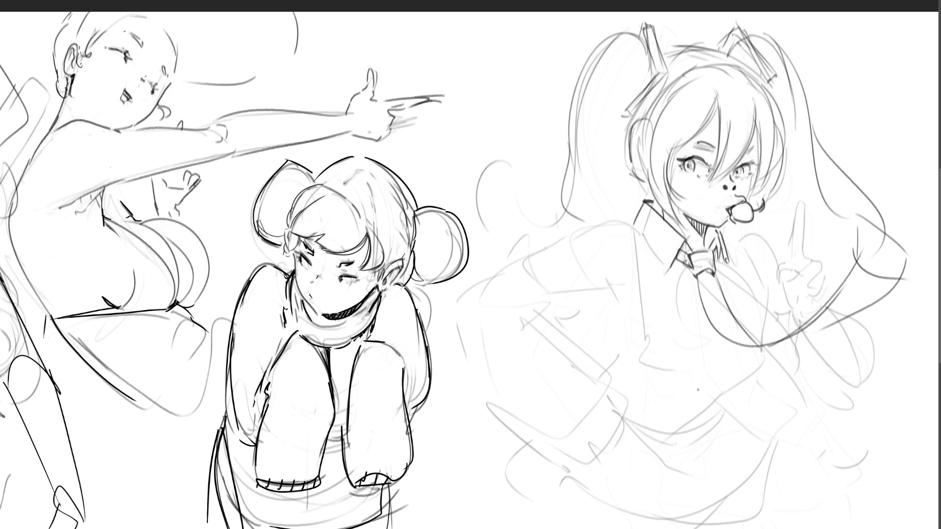
key("ctrl+z")
key("ctrl+z")
key("ctrl+z")
key("ctrl+z")
key("ctrl+z")
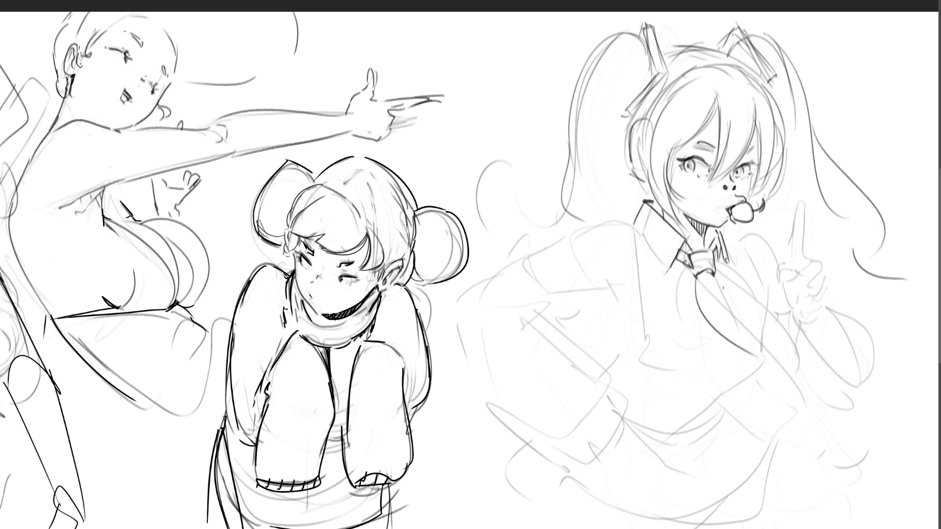
Draw the tie hanging down the chest and outline the lower chest curve.
mouse_move(696, 272)
left_mouse_down()
mouse_move(733, 342)
mouse_move(766, 359)
mouse_move(723, 407)
left_mouse_up()
key("ctrl+z")
mouse_move(762, 362)
left_mouse_down()
mouse_move(689, 438)
mouse_move(688, 454)
left_mouse_up()
left_click_drag(694, 463, 760, 439)
left_click_drag(754, 342, 772, 444)
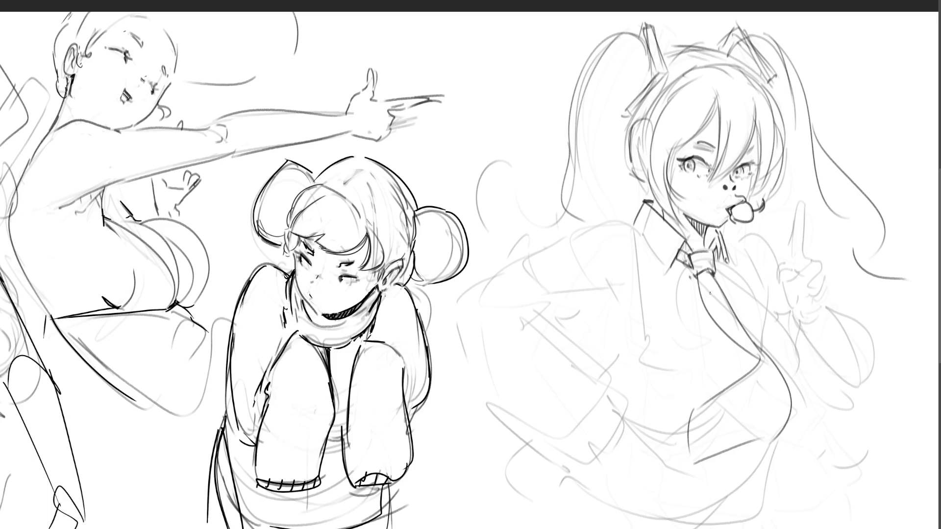
Add short strokes along the collar and try a curved line below it, removing the attempt.
left_click_drag(716, 247, 717, 265)
mouse_move(719, 256)
left_mouse_down()
mouse_move(713, 269)
mouse_move(715, 251)
left_mouse_up()
left_click_drag(642, 234, 634, 321)
key("ctrl+z")
mouse_move(641, 230)
left_mouse_down()
mouse_move(620, 316)
mouse_move(592, 290)
mouse_move(624, 292)
mouse_move(584, 291)
mouse_move(621, 297)
left_mouse_up()
key("ctrl+z")
key("ctrl+z")
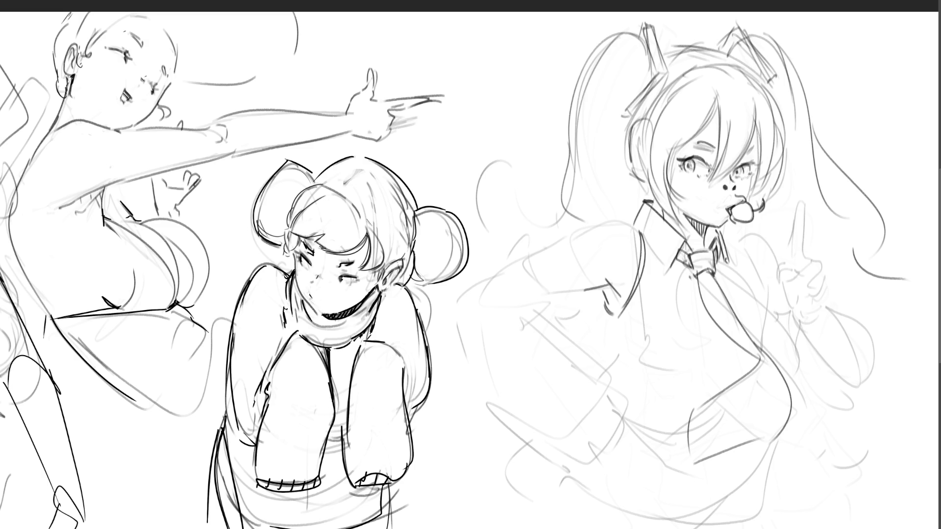
Ink the shoulder line, sleeve outline and a double-lined rounded cuff.
left_click_drag(533, 252, 636, 223)
mouse_move(533, 254)
left_mouse_down()
mouse_move(548, 294)
mouse_move(583, 292)
left_mouse_up()
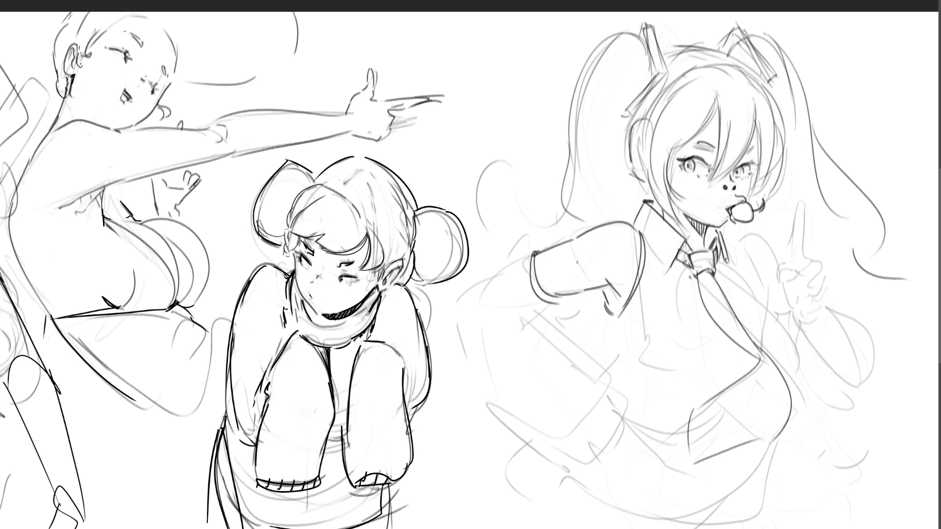
left_click_drag(537, 249, 558, 296)
key("ctrl+z")
left_click_drag(538, 248, 559, 296)
mouse_move(563, 282)
left_mouse_down()
mouse_move(577, 249)
mouse_move(557, 228)
mouse_move(538, 302)
mouse_move(583, 308)
mouse_move(582, 292)
left_mouse_up()
Move the selected cuff right and narrow it, then commit and deselect.
key("ctrl+t")
mouse_move(533, 274)
left_mouse_down()
mouse_move(592, 265)
mouse_move(567, 272)
left_mouse_up()
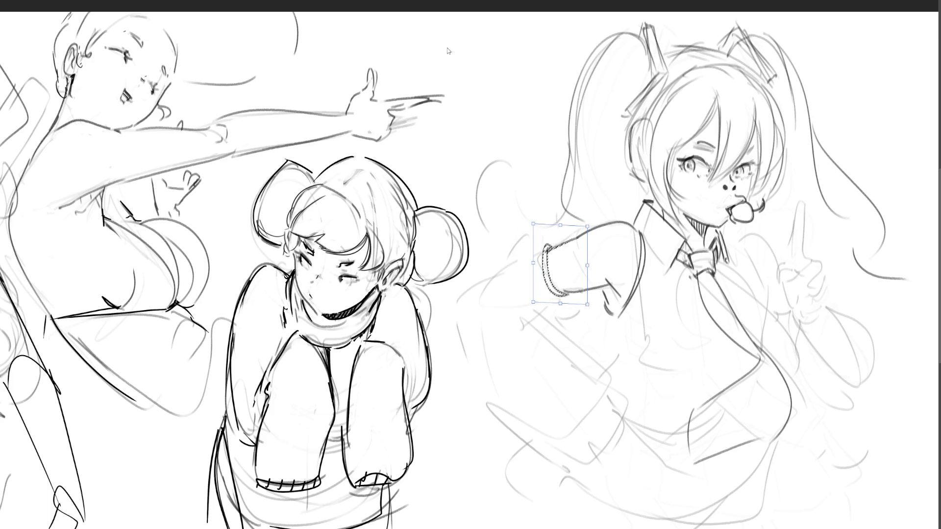
key("Return")
key("ctrl+d")
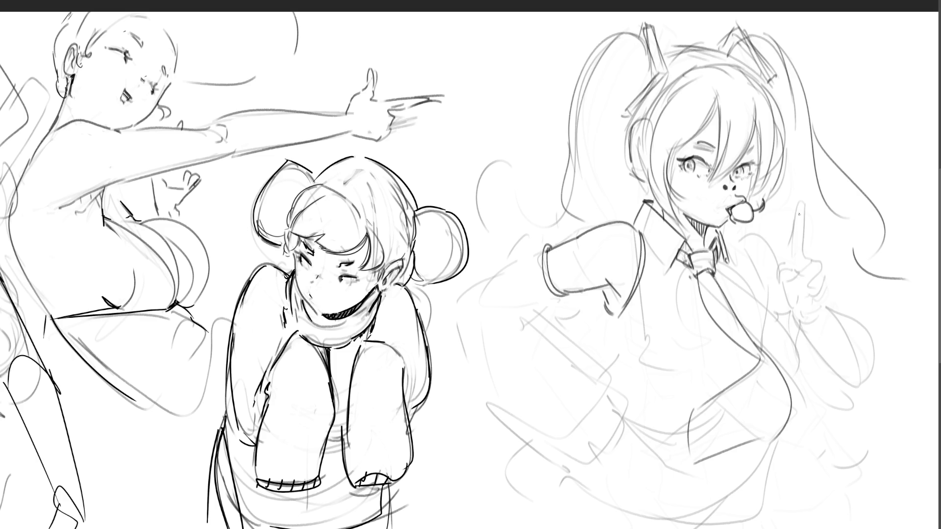
Ink the raised finger, curled fingers and thumb of the pointing hand.
mouse_move(798, 204)
left_mouse_down()
mouse_move(804, 242)
mouse_move(787, 267)
left_mouse_up()
mouse_move(812, 258)
left_mouse_down()
mouse_move(817, 273)
mouse_move(820, 260)
mouse_move(822, 267)
mouse_move(800, 278)
mouse_move(817, 277)
mouse_move(824, 287)
mouse_move(813, 294)
mouse_move(820, 297)
left_mouse_up()
key("ctrl+z")
left_click_drag(825, 292, 815, 298)
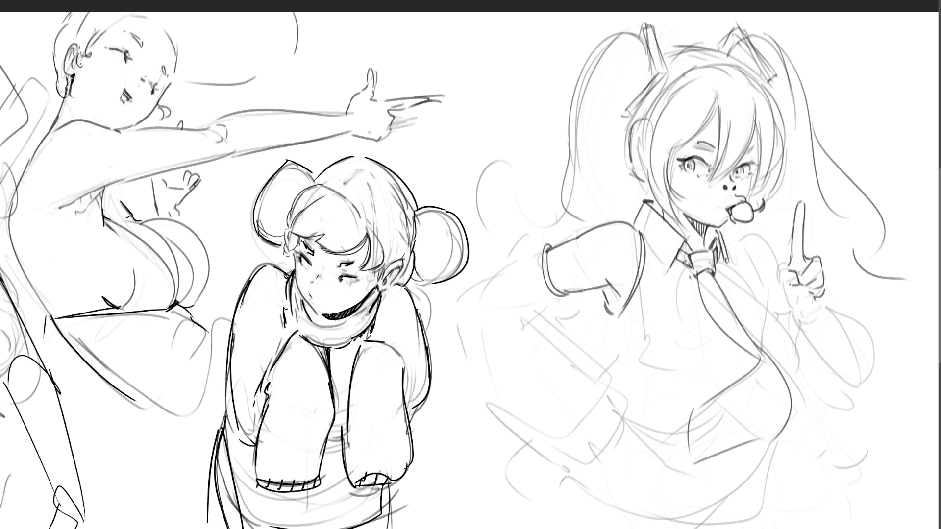
mouse_move(788, 261)
left_mouse_down()
mouse_move(772, 285)
mouse_move(784, 302)
left_mouse_up()
key("ctrl+z")
key("ctrl+z")
key("ctrl+z")
mouse_move(786, 265)
left_mouse_down()
mouse_move(771, 303)
mouse_move(798, 291)
left_mouse_up()
mouse_move(782, 277)
left_mouse_down()
mouse_move(775, 300)
mouse_move(789, 307)
left_mouse_up()
left_click_drag(784, 270, 797, 285)
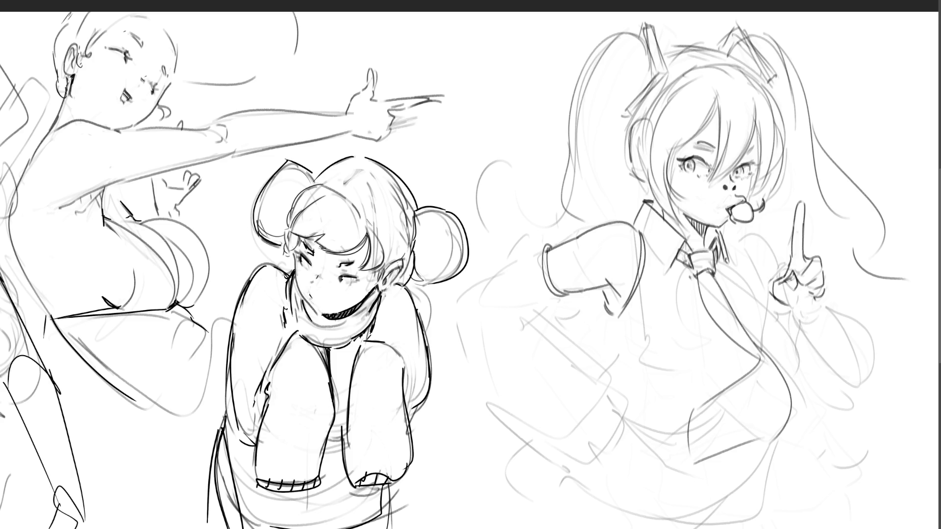
mouse_move(799, 279)
left_mouse_down()
mouse_move(793, 293)
mouse_move(808, 285)
mouse_move(808, 296)
mouse_move(828, 299)
mouse_move(811, 307)
left_mouse_up()
Draw the base of the hand and a wide forearm curve sweeping down.
left_click_drag(787, 305, 827, 320)
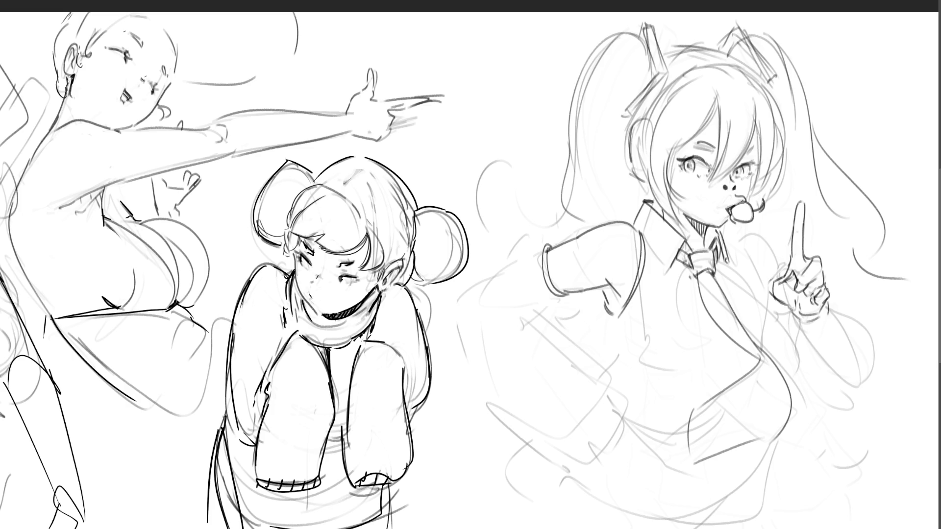
left_click_drag(792, 316, 910, 442)
left_click_drag(824, 310, 920, 426)
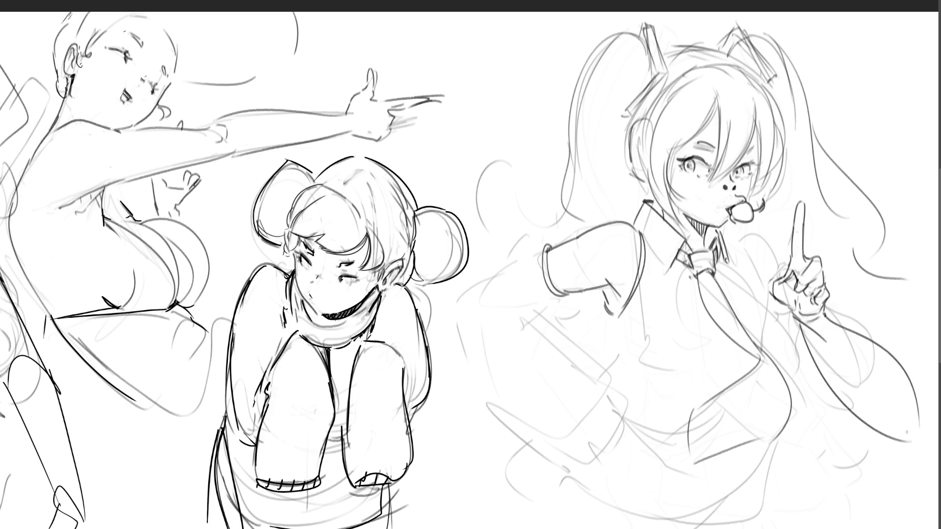
key("ctrl+z")
mouse_move(825, 314)
left_mouse_down()
mouse_move(848, 318)
mouse_move(917, 420)
left_mouse_up()
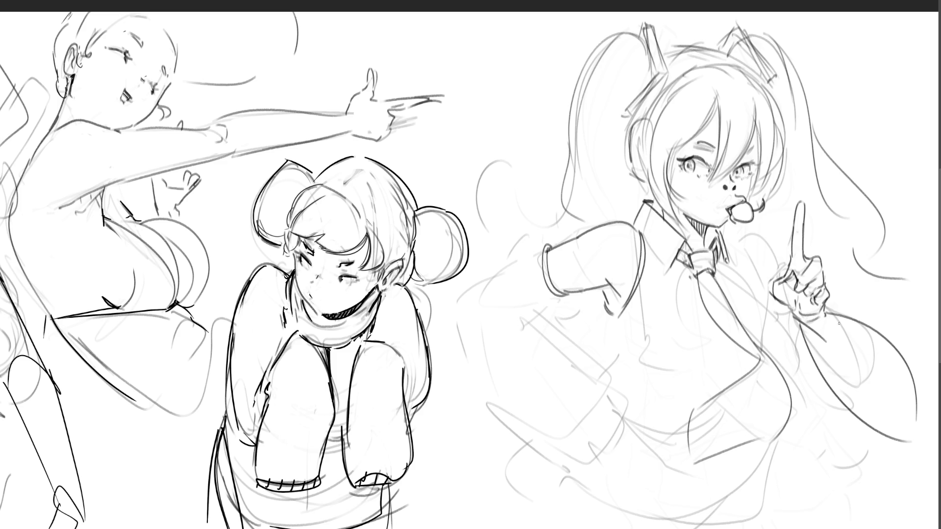
Redraw the line under the raised hand and a curve running down from it.
left_click_drag(810, 331, 853, 343)
key("ctrl+z")
left_click_drag(799, 320, 852, 357)
left_click_drag(828, 314, 900, 426)
Redraw the open mouth with its upper lip and a curve beneath.
left_click_drag(738, 195, 752, 201)
left_click_drag(750, 197, 755, 207)
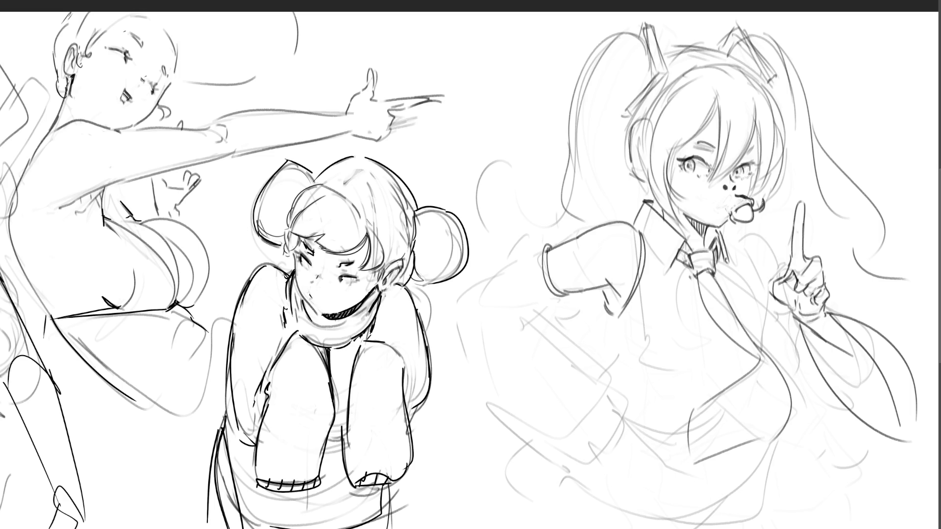
mouse_move(728, 216)
left_mouse_down()
mouse_move(746, 223)
mouse_move(736, 226)
left_mouse_up()
key("ctrl+z")
key("ctrl+z")
key("ctrl+y")
key("ctrl+z")
Draw a longer line below the left sleeve.
left_click_drag(607, 306, 617, 342)
key("ctrl+z")
left_click_drag(604, 308, 621, 358)
mouse_move(608, 314)
left_mouse_down()
mouse_move(619, 353)
mouse_move(634, 355)
mouse_move(601, 378)
left_mouse_up()
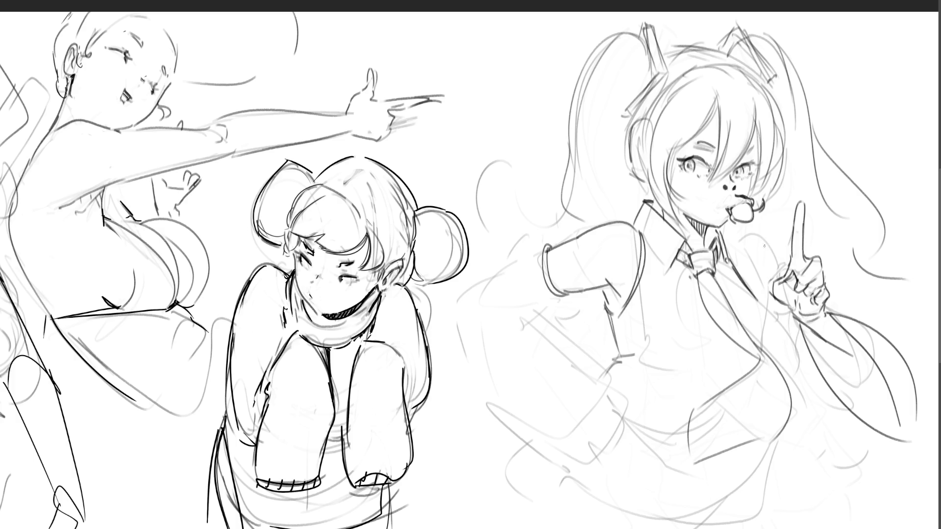
Darken the tie edge, then draw and remove a trial chest curve.
mouse_move(751, 293)
left_mouse_down()
mouse_move(730, 266)
mouse_move(841, 388)
mouse_move(839, 469)
mouse_move(783, 473)
left_mouse_up()
mouse_move(656, 327)
left_mouse_down()
mouse_move(648, 469)
mouse_move(778, 462)
left_mouse_up()
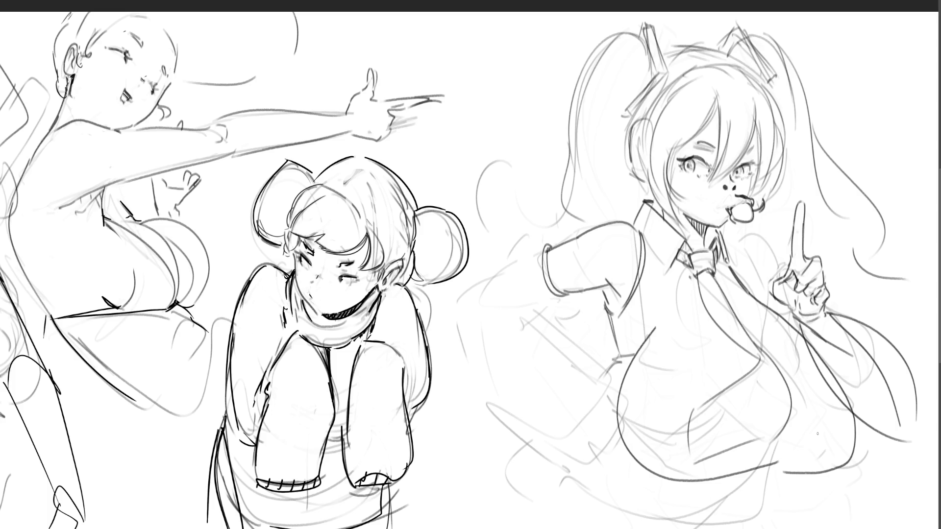
key("ctrl+z")
key("ctrl+z")
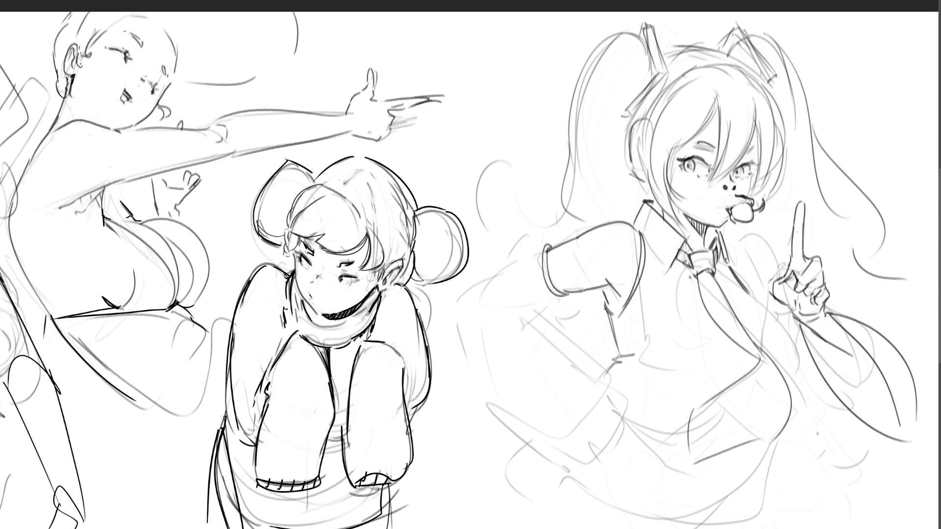
Add a line beside the tie, a short line left of the knot and a torso line.
left_click_drag(749, 290, 777, 339)
key("ctrl+z")
left_click_drag(749, 293, 779, 359)
left_click_drag(681, 292, 694, 287)
left_click_drag(690, 361, 723, 354)
Redraw the curve beside the raised hand several times until it fits.
left_click_drag(748, 293, 770, 350)
key("ctrl+z")
left_click_drag(749, 291, 770, 350)
key("ctrl+z")
mouse_move(758, 301)
left_mouse_down()
mouse_move(767, 311)
mouse_move(767, 347)
left_mouse_up()
key("ctrl+z")
left_click_drag(749, 295, 771, 350)
key("ctrl+z")
left_click_drag(756, 301, 772, 351)
Draw the waistline, darken the arm line and ink the upper lip.
left_click_drag(650, 355, 702, 359)
left_click_drag(610, 312, 617, 354)
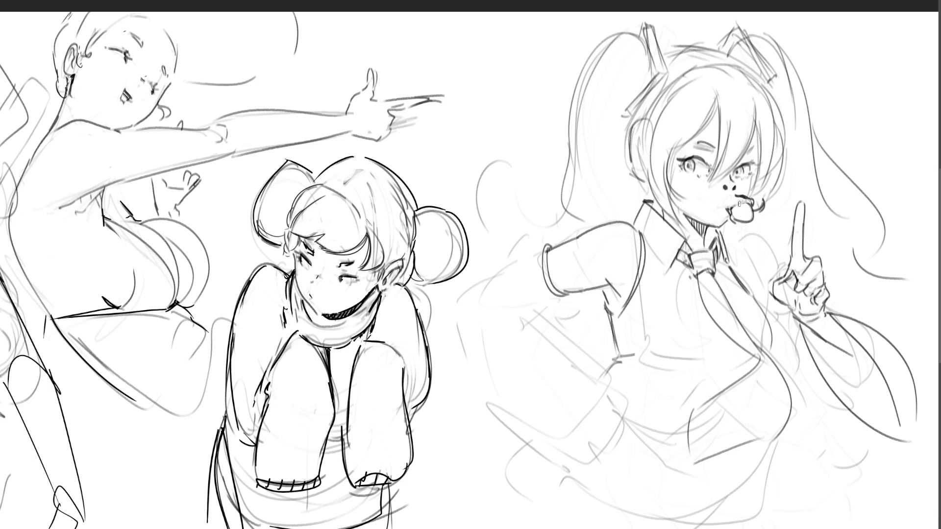
mouse_move(729, 201)
left_mouse_down()
mouse_move(753, 206)
mouse_move(740, 223)
left_mouse_up()
Darken the cheek outline by the mouth and draw a faint shirt-front line.
left_click_drag(763, 200, 754, 215)
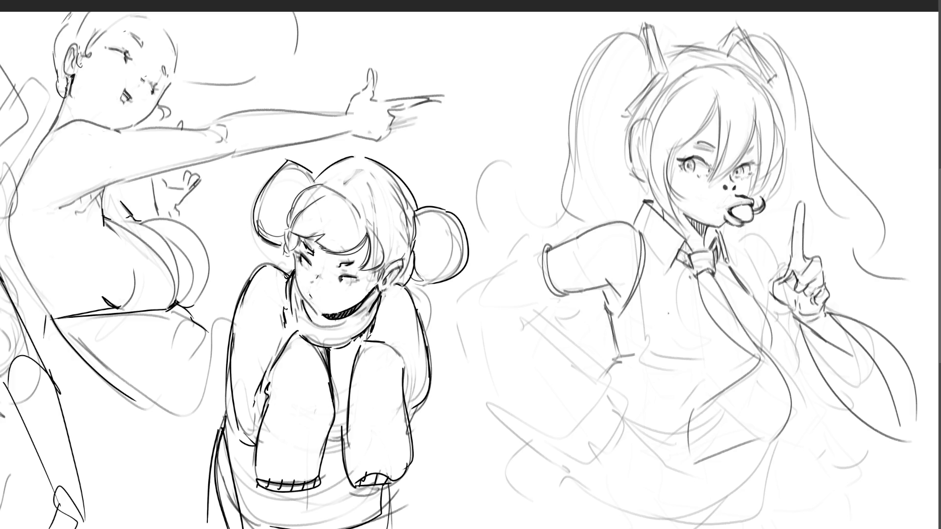
left_click_drag(658, 279, 656, 329)
Try faint hatching strokes on the torso, then undo them.
left_click_drag(733, 354, 710, 372)
left_click_drag(730, 367, 705, 382)
left_click_drag(723, 335, 706, 394)
key("ctrl+z")
key("ctrl+z")
key("ctrl+z")
left_click_drag(725, 346, 701, 410)
left_click_drag(720, 370, 698, 413)
key("ctrl+z")
key("ctrl+z")
key("ctrl+z")
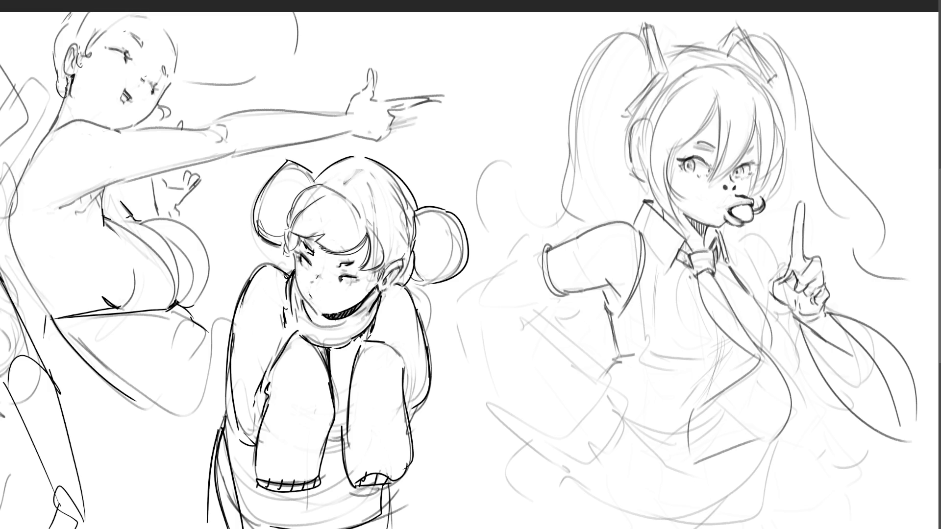
Sketch lines around the sleeve cuff and to the left of the arm.
left_click_drag(543, 249, 496, 281)
left_click_drag(564, 295, 521, 304)
left_click_drag(512, 310, 545, 304)
left_click_drag(506, 273, 479, 299)
left_click_drag(473, 310, 508, 372)
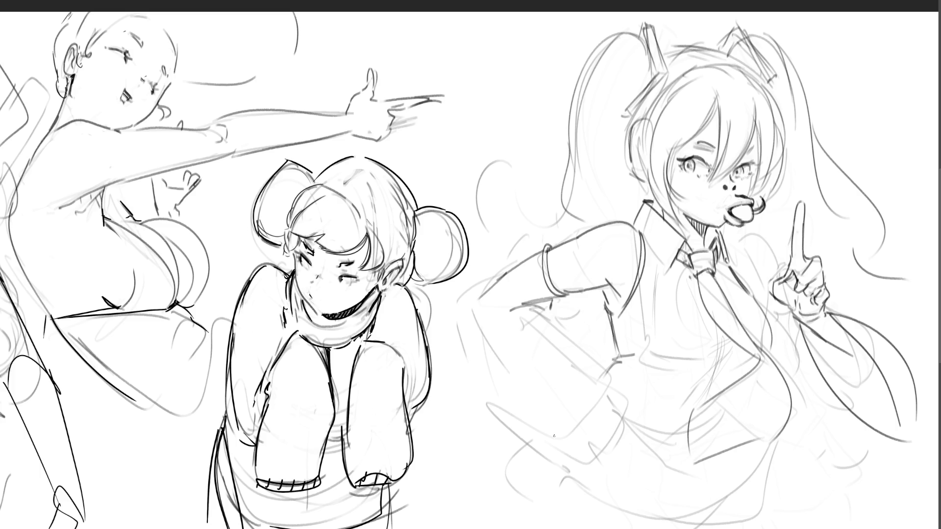
left_click_drag(478, 318, 543, 477)
Sketch a looping shape with curving strokes below the arm, undoing the last stroke.
mouse_move(543, 306)
left_mouse_down()
mouse_move(553, 316)
mouse_move(552, 449)
left_mouse_up()
left_click_drag(591, 385, 551, 451)
left_click_drag(596, 385, 587, 425)
mouse_move(598, 391)
left_mouse_down()
mouse_move(615, 420)
mouse_move(608, 436)
left_mouse_up()
left_click_drag(602, 384, 614, 403)
mouse_move(612, 401)
left_mouse_down()
mouse_move(622, 430)
mouse_move(595, 431)
mouse_move(623, 422)
mouse_move(601, 441)
mouse_move(592, 433)
left_mouse_up()
key("ctrl+z")
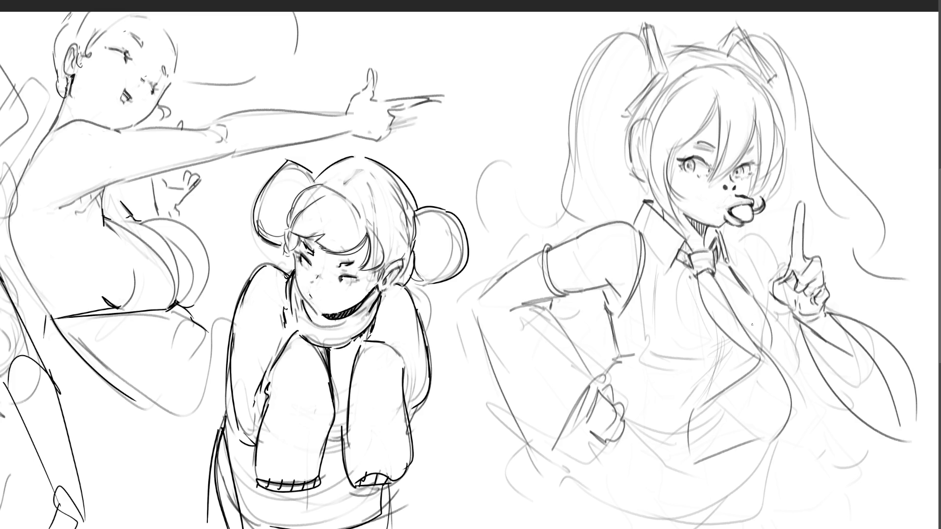
Sketch the waist lines across the lower torso, redrawing them after an undo.
mouse_move(714, 381)
left_mouse_down()
mouse_move(654, 452)
mouse_move(670, 445)
left_mouse_up()
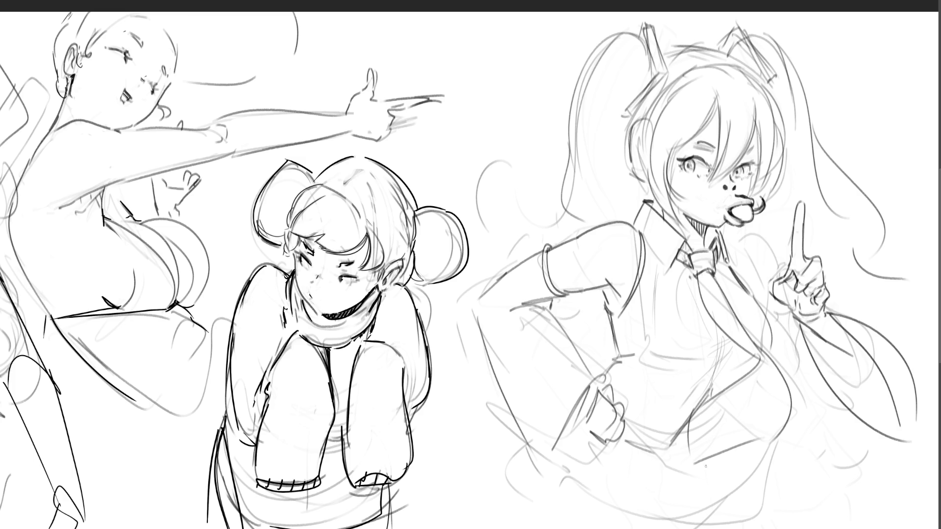
key("ctrl+z")
key("ctrl+z")
left_click_drag(681, 451, 673, 470)
left_click_drag(599, 453, 714, 483)
left_click_drag(733, 479, 774, 467)
left_click_drag(777, 436, 780, 461)
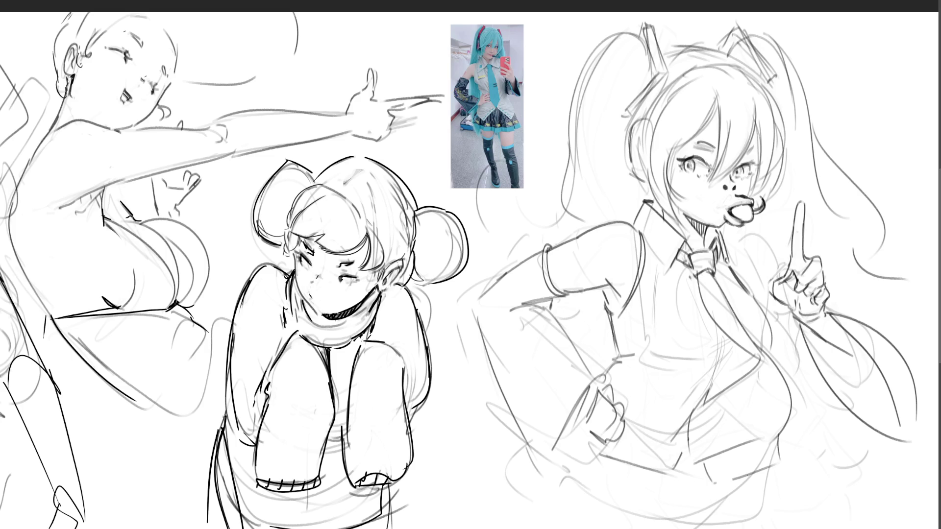
Draw five skirt pleat lines below the waist, then flip the sketch horizontally.
mouse_move(554, 456)
left_mouse_down()
mouse_move(554, 516)
mouse_move(544, 528)
mouse_move(525, 509)
mouse_move(522, 528)
left_mouse_up()
left_click_drag(608, 469, 600, 528)
left_click_drag(656, 477, 663, 528)
left_click_drag(691, 473, 710, 528)
left_click_drag(758, 476, 782, 528)
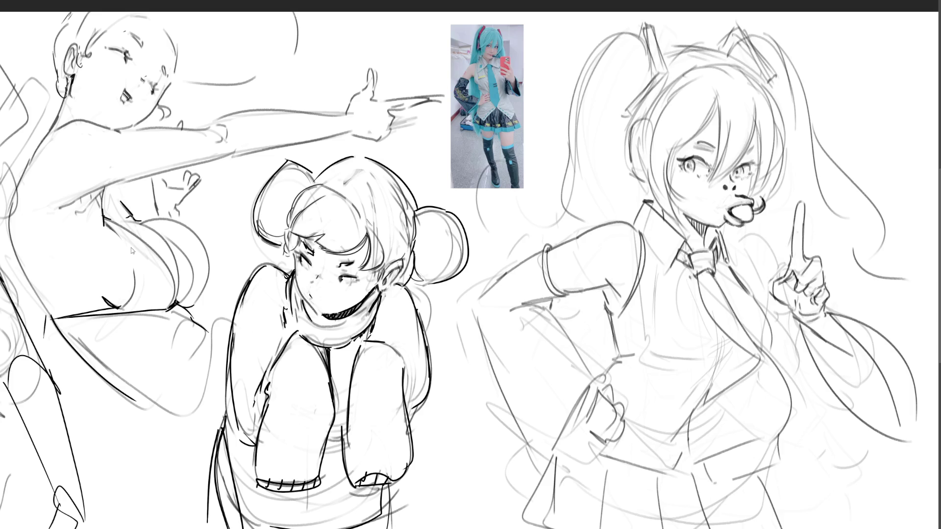
key("h")
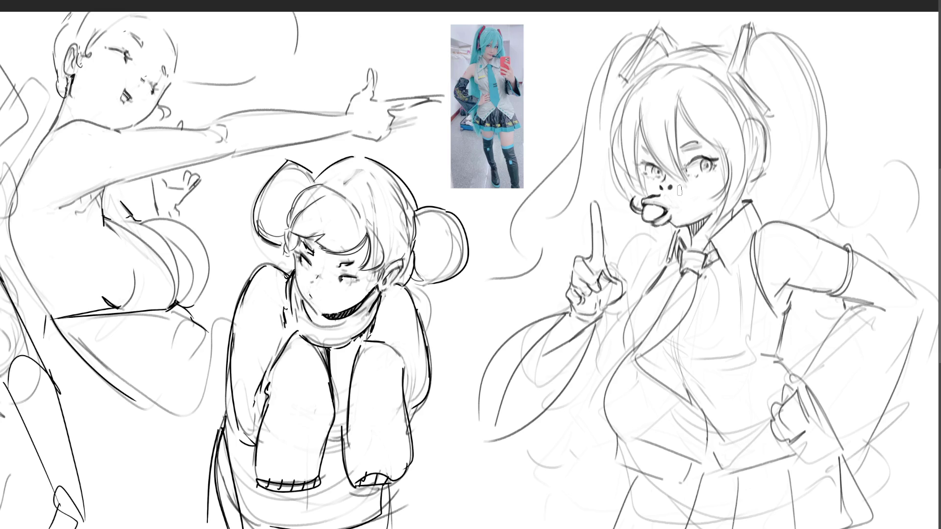
Remove the nose dots, redraw the lips as a small round mouth, and darken both pupils.
key("ctrl+z")
mouse_move(655, 201)
left_mouse_down()
mouse_move(669, 213)
mouse_move(643, 206)
mouse_move(667, 217)
mouse_move(646, 219)
mouse_move(676, 213)
left_mouse_up()
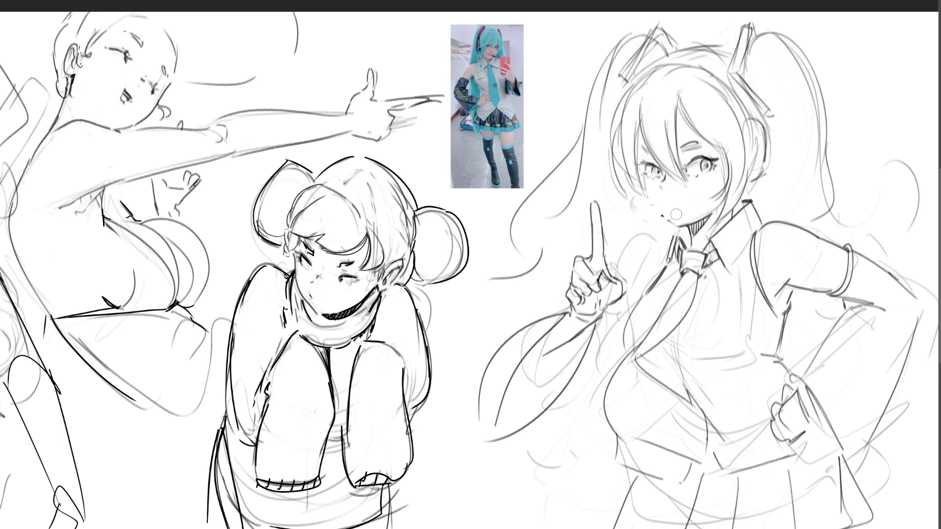
mouse_move(645, 177)
left_mouse_down()
mouse_move(652, 204)
mouse_move(679, 207)
left_mouse_up()
mouse_move(668, 203)
left_mouse_down()
mouse_move(682, 204)
mouse_move(674, 224)
left_mouse_up()
left_click_drag(654, 207, 637, 207)
left_click_drag(701, 160, 711, 169)
left_click_drag(650, 168, 662, 176)
Undo the right pupil shading and erase old sketch lines across chest, skirt, arm and tie.
key("ctrl+z")
key("bracketright")
key("bracketright")
key("bracketright")
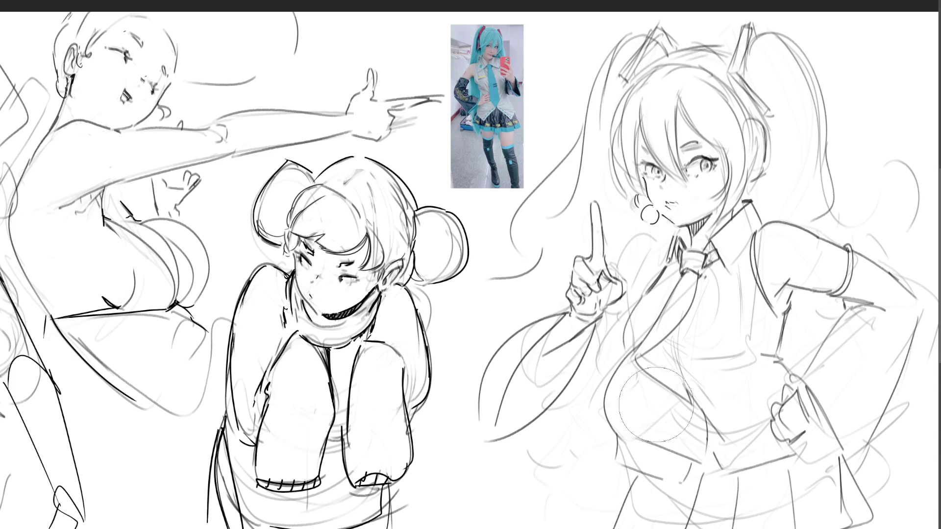
mouse_move(633, 384)
left_mouse_down()
mouse_move(714, 496)
mouse_move(794, 479)
mouse_move(838, 495)
mouse_move(872, 441)
mouse_move(867, 416)
left_mouse_up()
mouse_move(874, 313)
left_mouse_down()
mouse_move(857, 462)
mouse_move(725, 358)
left_mouse_up()
mouse_move(712, 323)
left_mouse_down()
mouse_move(657, 353)
mouse_move(631, 394)
left_mouse_up()
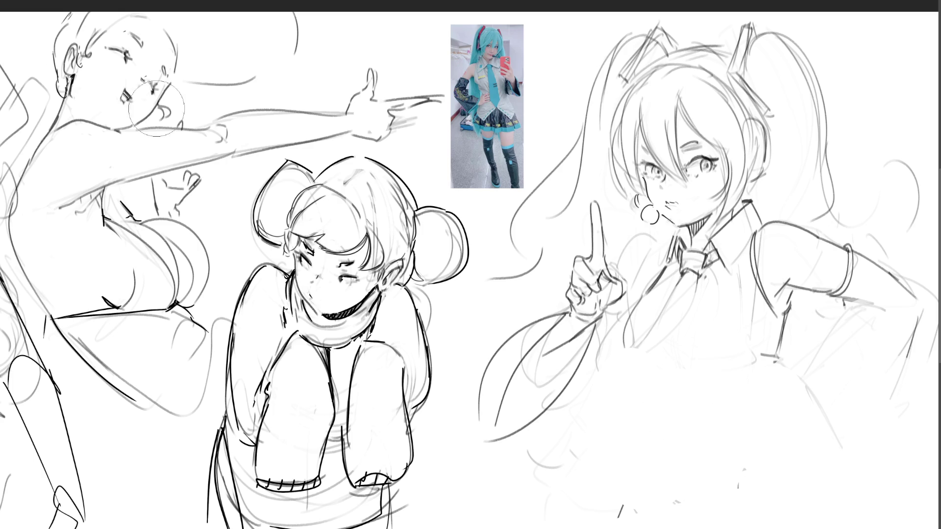
Lasso the raised pointing arm, move it slightly upward, commit and deselect.
mouse_move(528, 292)
left_mouse_down()
mouse_move(592, 194)
mouse_move(616, 239)
mouse_move(626, 296)
mouse_move(578, 396)
mouse_move(504, 462)
mouse_move(469, 356)
mouse_move(505, 299)
left_mouse_up()
key("ctrl+t")
left_click_drag(597, 296, 600, 267)
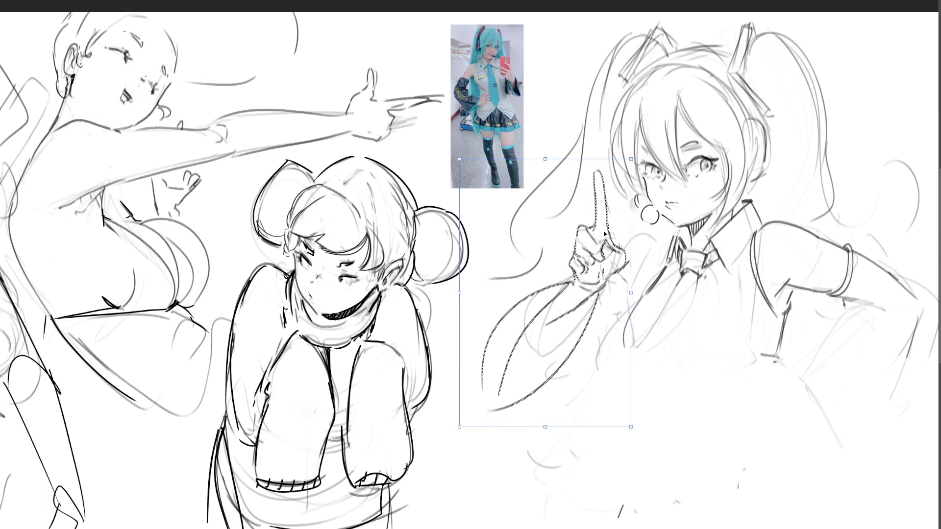
key("Return")
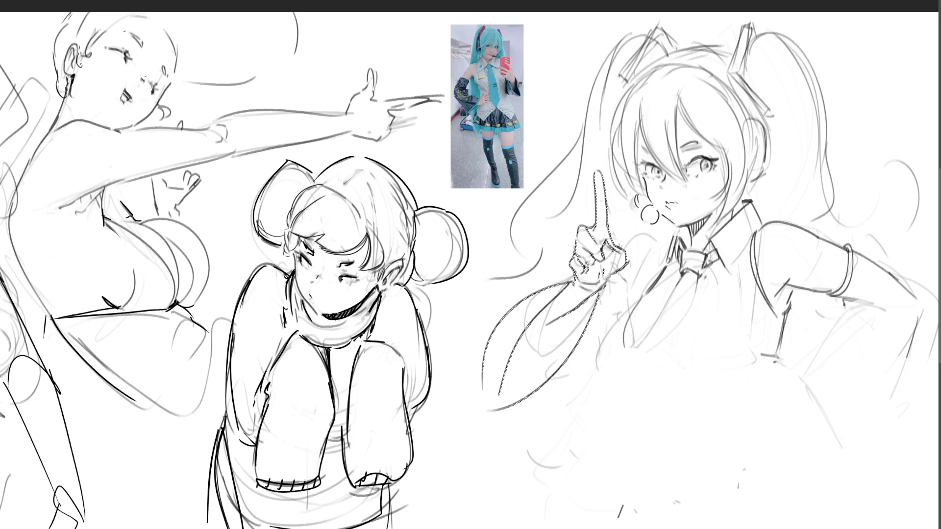
key("ctrl+d")
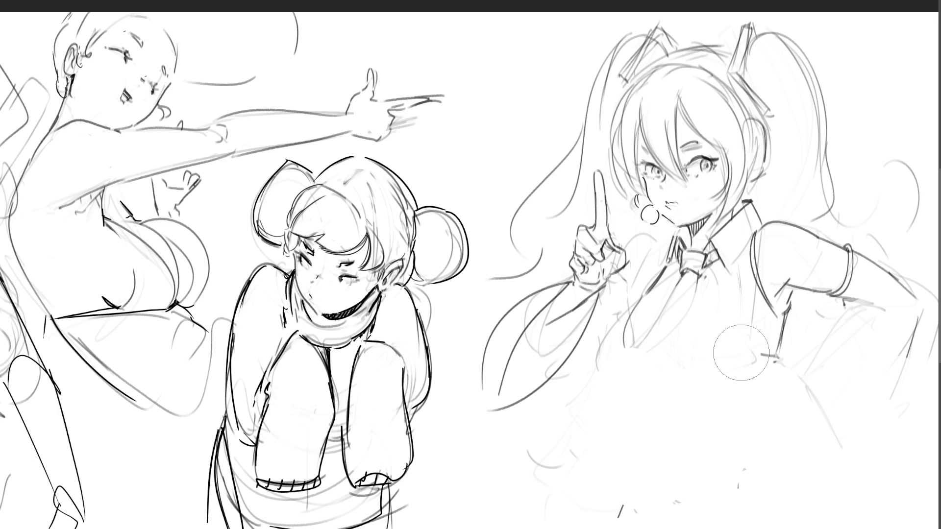
With a smaller brush, rough in diagonal torso lines and the curved chest contours.
key("bracketleft")
key("bracketleft")
key("bracketleft")
left_click_drag(787, 307, 716, 404)
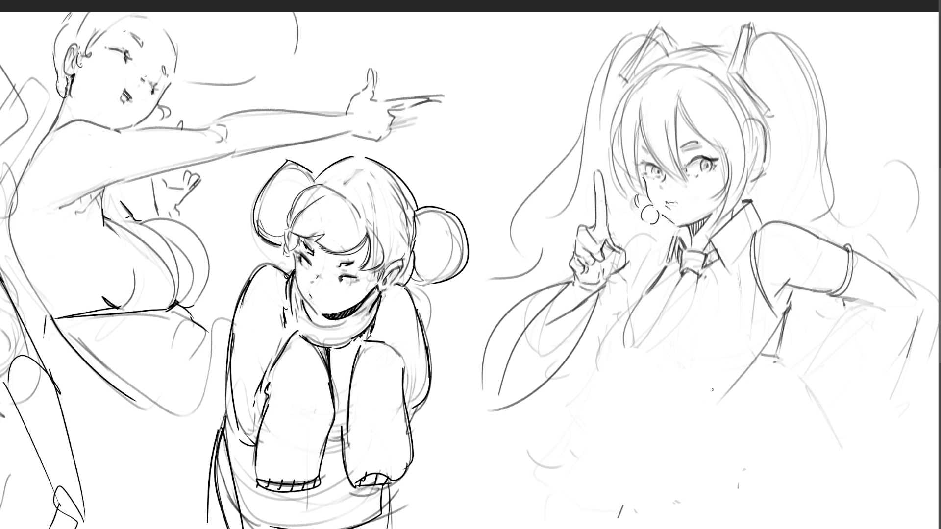
left_click_drag(788, 315, 696, 406)
left_click_drag(735, 381, 687, 418)
mouse_move(659, 416)
left_mouse_down()
mouse_move(630, 370)
mouse_move(627, 311)
left_mouse_up()
left_click_drag(666, 280, 638, 304)
left_click_drag(623, 326, 624, 364)
mouse_move(650, 291)
left_mouse_down()
mouse_move(622, 327)
mouse_move(625, 366)
mouse_move(721, 314)
mouse_move(691, 375)
left_mouse_up()
left_click_drag(661, 380, 664, 419)
Sketch lower-torso contours with diagonal, horizontal and zigzag lines.
left_click_drag(616, 400, 672, 423)
mouse_move(610, 378)
left_mouse_down()
mouse_move(646, 430)
mouse_move(713, 407)
left_mouse_up()
left_click_drag(772, 351, 705, 414)
left_click_drag(713, 407, 669, 420)
mouse_move(626, 394)
left_mouse_down()
mouse_move(589, 348)
mouse_move(677, 465)
left_mouse_up()
left_click_drag(647, 414, 735, 406)
mouse_move(757, 375)
left_mouse_down()
mouse_move(698, 442)
mouse_move(759, 412)
left_mouse_up()
left_click_drag(755, 414, 699, 446)
mouse_move(632, 430)
left_mouse_down()
mouse_move(643, 465)
mouse_move(799, 441)
left_mouse_up()
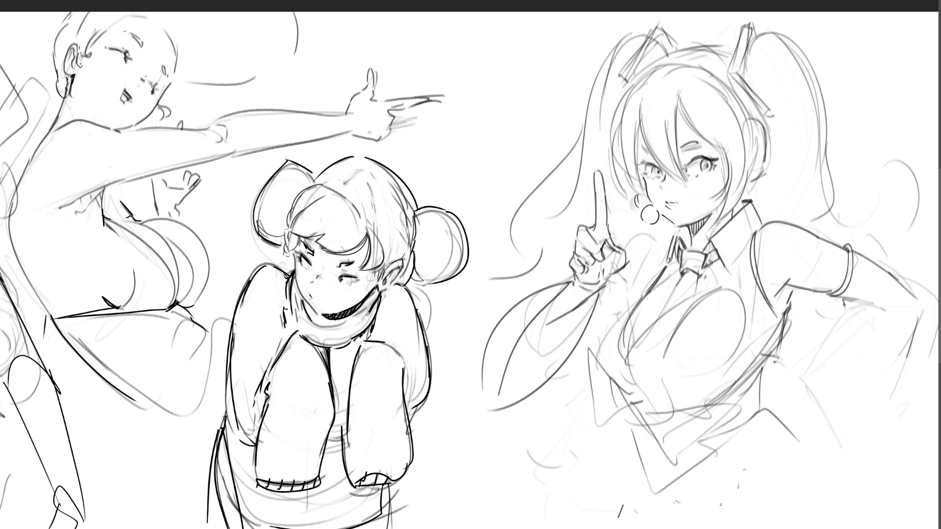
Curve the lower hair, redraw a thinner dark torso line, and lighten stray strokes.
left_click_drag(490, 410, 597, 392)
left_click_drag(603, 297, 615, 331)
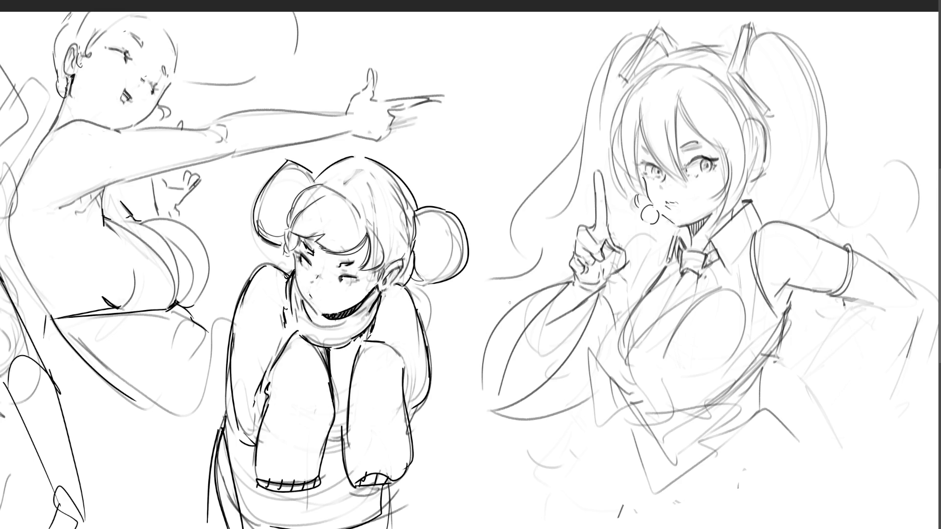
mouse_move(787, 311)
left_mouse_down()
mouse_move(769, 379)
mouse_move(793, 418)
left_mouse_up()
key("ctrl+z")
key("ctrl+z")
left_click_drag(769, 383, 799, 431)
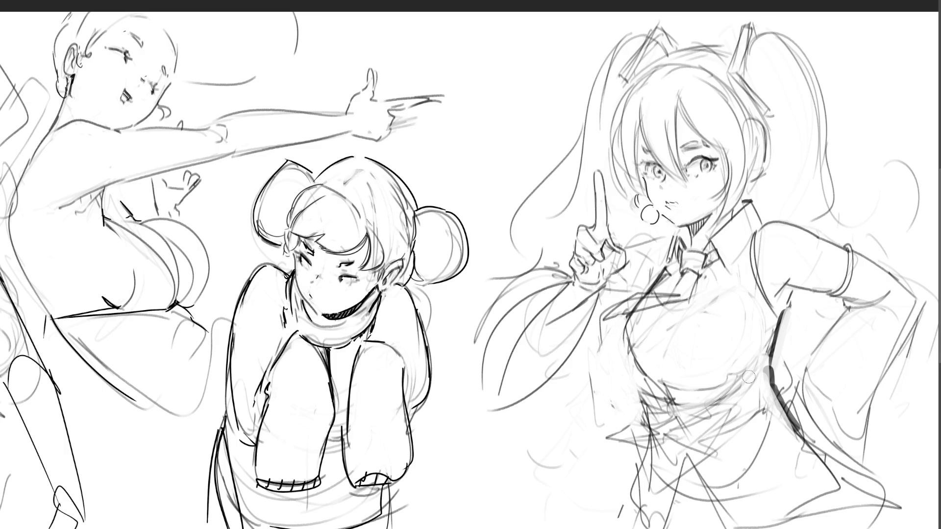
left_click_drag(609, 427, 647, 523)
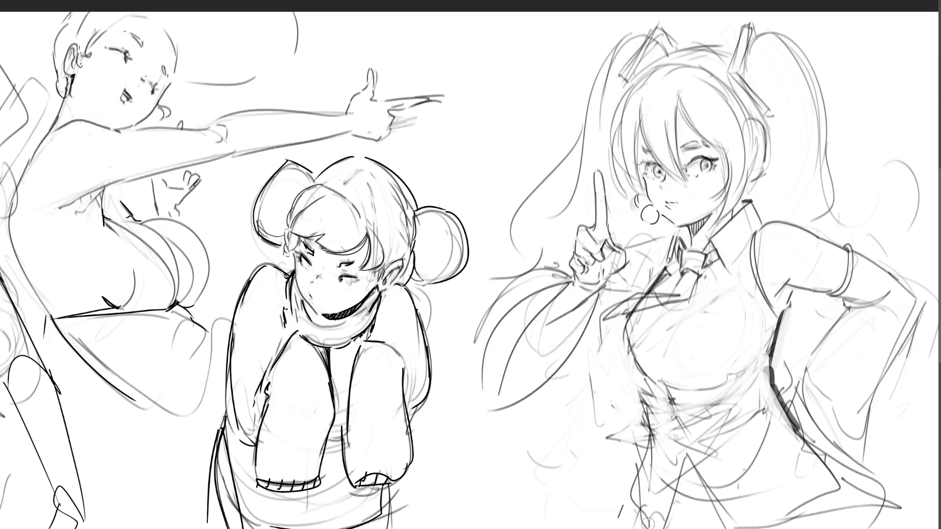
mouse_move(704, 422)
left_mouse_down()
mouse_move(698, 453)
mouse_move(690, 386)
left_mouse_up()
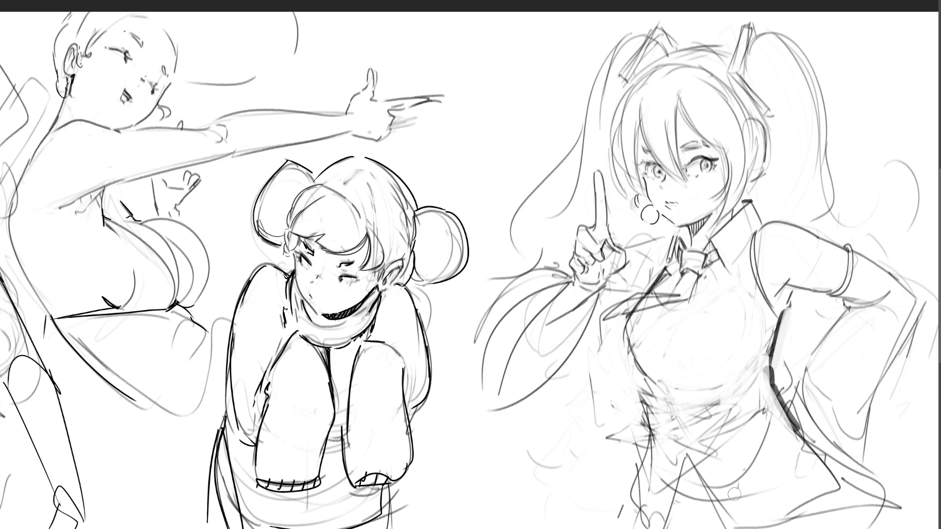
Rework the eyes with a closed lashed lid and a darker upper eyelid.
mouse_move(714, 166)
left_mouse_down()
mouse_move(644, 177)
mouse_move(669, 174)
left_mouse_up()
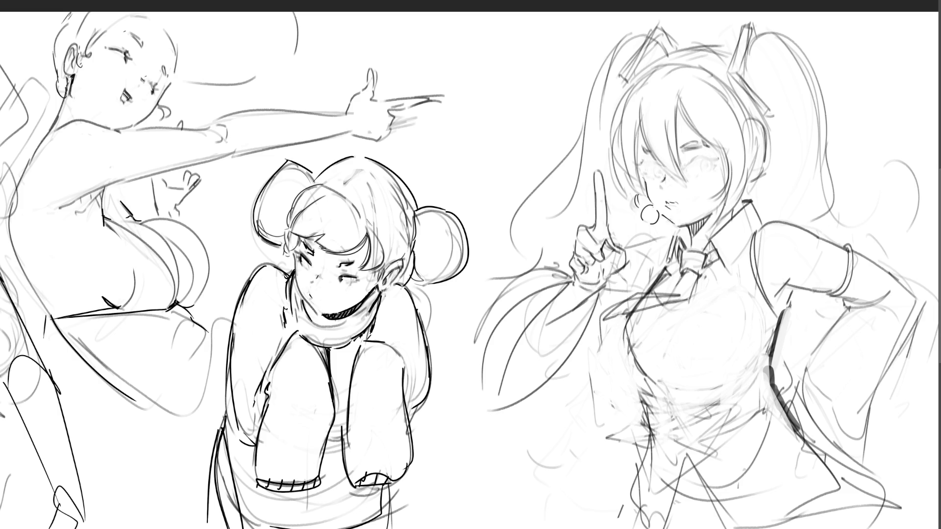
mouse_move(690, 163)
left_mouse_down()
mouse_move(712, 160)
mouse_move(703, 171)
mouse_move(698, 160)
mouse_move(662, 177)
mouse_move(658, 166)
mouse_move(650, 170)
left_mouse_up()
left_click_drag(678, 149, 703, 142)
key("ctrl+z")
key("ctrl+z")
key("ctrl+z")
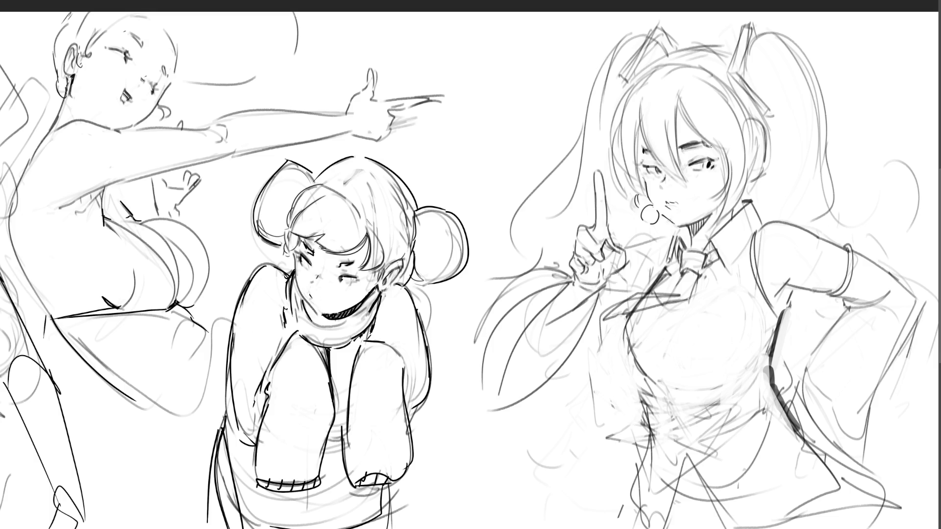
key("ctrl+z")
mouse_move(695, 164)
left_mouse_down()
mouse_move(719, 157)
mouse_move(714, 171)
left_mouse_up()
left_click_drag(660, 171, 670, 160)
key("ctrl+z")
Darken the hair strands beside the eye, undoing and redrawing one strand.
mouse_move(639, 108)
left_mouse_down()
mouse_move(664, 173)
mouse_move(692, 186)
left_mouse_up()
left_click_drag(665, 134, 688, 185)
left_click_drag(670, 151, 688, 174)
left_click_drag(679, 107, 675, 158)
key("ctrl+z")
key("ctrl+z")
key("ctrl+z")
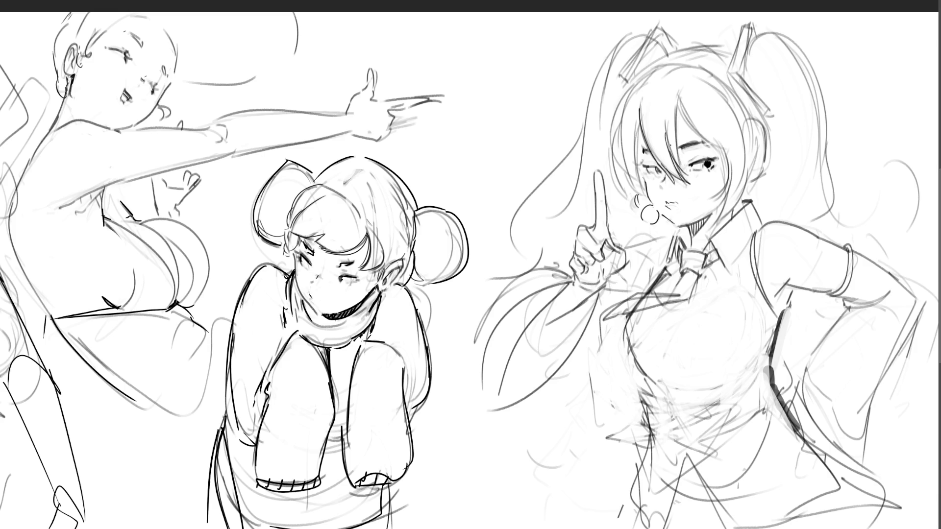
key("ctrl+z")
left_click_drag(679, 92, 676, 174)
Hatch shading under the chin.
left_click_drag(692, 222, 704, 216)
mouse_move(704, 217)
left_mouse_down()
mouse_move(713, 213)
mouse_move(688, 242)
mouse_move(709, 219)
left_mouse_up()
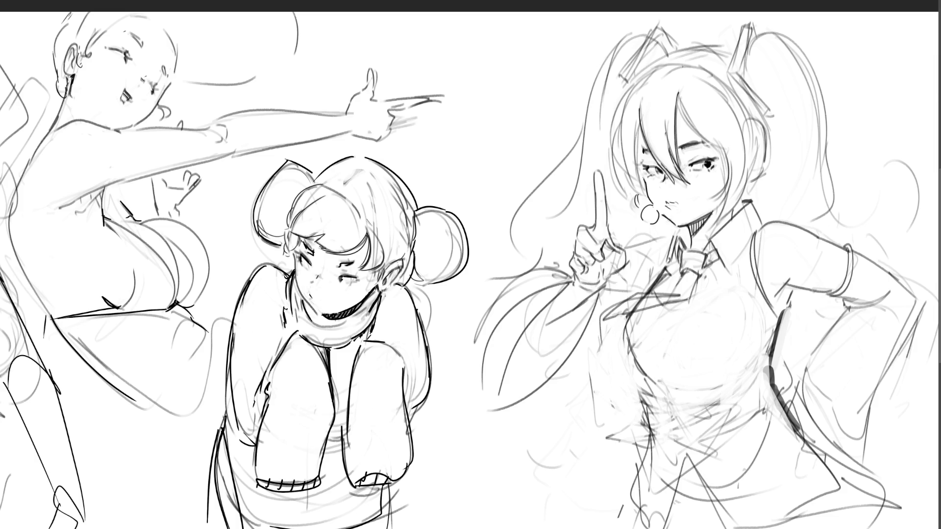
Add hair strands right of the face and strokes along the neck.
mouse_move(678, 111)
left_mouse_down()
mouse_move(735, 157)
mouse_move(713, 109)
left_mouse_up()
mouse_move(729, 148)
left_mouse_down()
mouse_move(709, 195)
mouse_move(724, 205)
left_mouse_up()
left_click_drag(725, 204, 715, 227)
left_click_drag(728, 195, 723, 232)
left_click_drag(742, 195, 730, 210)
left_click_drag(745, 184, 741, 197)
left_click_drag(734, 104, 752, 187)
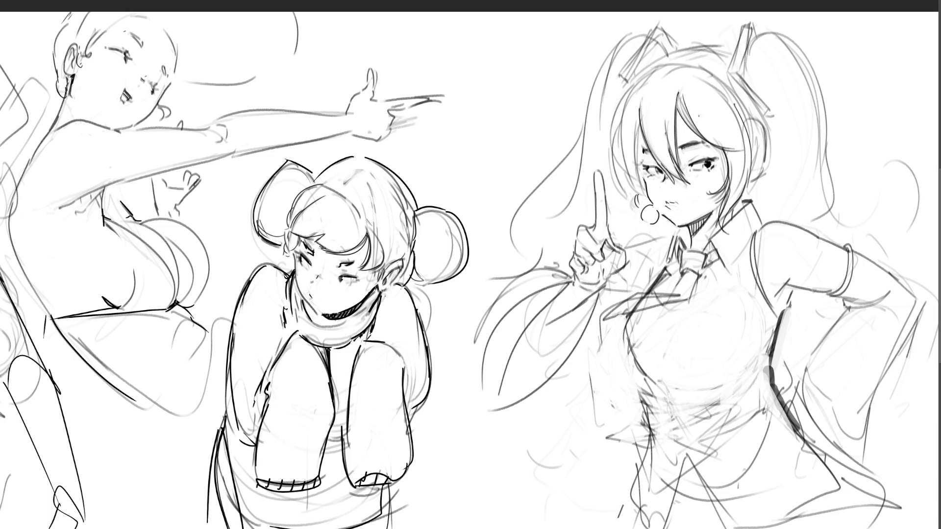
Draw the long hair strand left of the face, retrying strokes with undo.
left_click_drag(637, 105, 639, 205)
mouse_move(635, 85)
left_mouse_down()
mouse_move(603, 155)
mouse_move(612, 190)
left_mouse_up()
left_click_drag(628, 102, 610, 194)
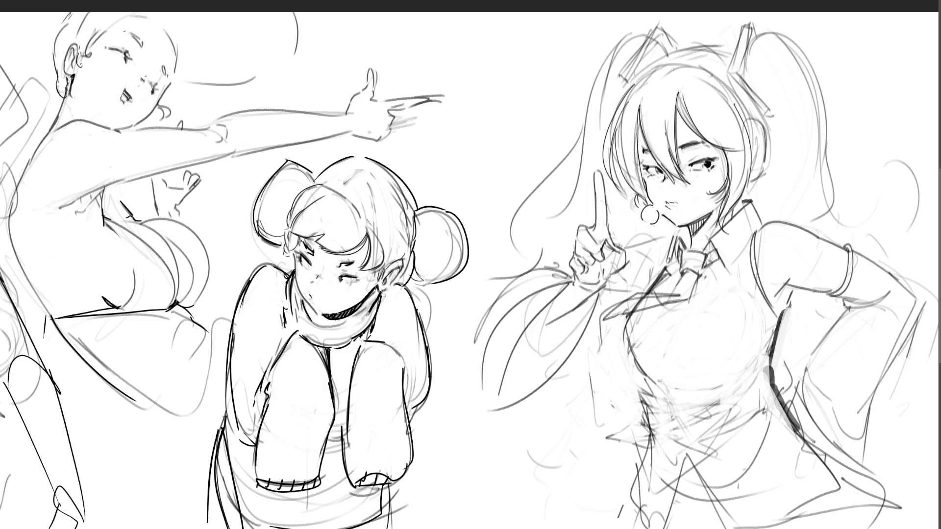
key("ctrl+z")
key("ctrl+z")
left_click_drag(628, 103, 608, 206)
key("ctrl+z")
left_click_drag(637, 85, 612, 196)
mouse_move(630, 135)
left_mouse_down()
mouse_move(614, 196)
mouse_move(635, 231)
mouse_move(659, 236)
left_mouse_up()
key("ctrl+z")
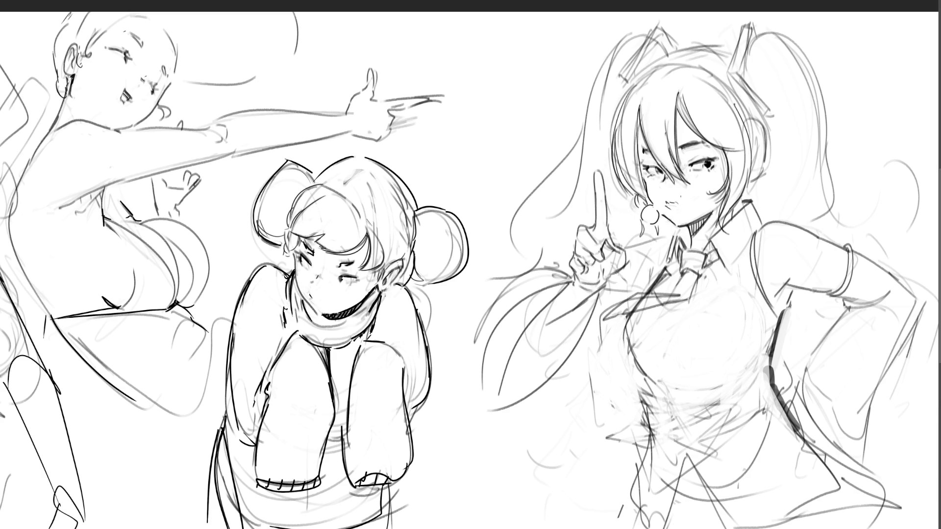
key("ctrl+z")
key("ctrl+z")
Try a stroke by the earring and settle the final left hair strand.
left_click_drag(636, 196, 629, 221)
key("ctrl+z")
key("ctrl+z")
key("ctrl+z")
left_click_drag(637, 107, 614, 189)
key("ctrl+z")
mouse_move(635, 85)
left_mouse_down()
mouse_move(613, 198)
mouse_move(628, 216)
left_mouse_up()
key("ctrl+z")
key("ctrl+z")
left_click_drag(648, 182, 627, 222)
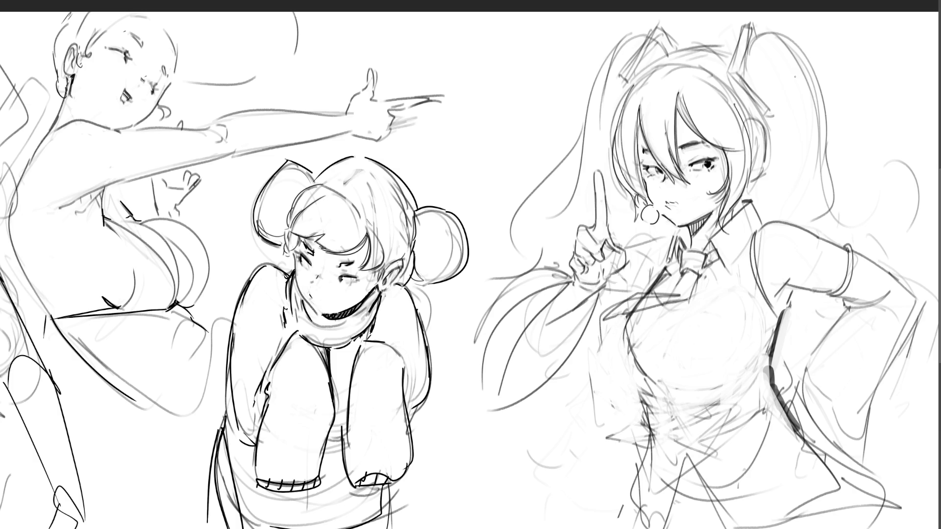
Ink the headphone outline with a darker right edge.
mouse_move(752, 137)
left_mouse_down()
mouse_move(763, 123)
mouse_move(769, 164)
mouse_move(755, 185)
left_mouse_up()
left_click_drag(752, 122, 768, 116)
mouse_move(758, 131)
left_mouse_down()
mouse_move(769, 125)
mouse_move(771, 166)
mouse_move(752, 180)
left_mouse_up()
left_click_drag(770, 125, 773, 170)
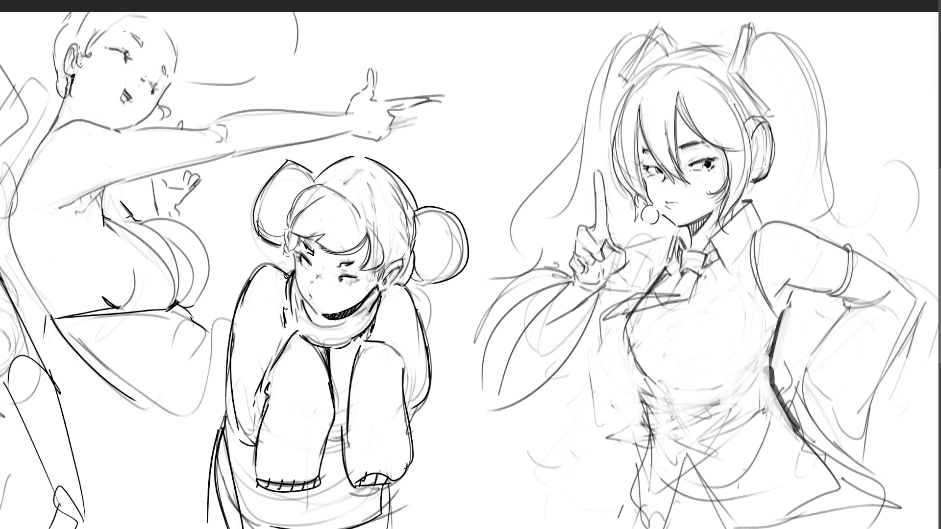
mouse_move(771, 123)
left_mouse_down()
mouse_move(768, 174)
mouse_move(743, 196)
left_mouse_up()
Outline the right and left headset fins and start the hair's top line.
mouse_move(731, 45)
left_mouse_down()
mouse_move(758, 98)
mouse_move(735, 37)
mouse_move(761, 105)
mouse_move(752, 37)
left_mouse_up()
left_click_drag(770, 99, 760, 102)
left_click_drag(649, 30, 612, 96)
left_click_drag(620, 87, 615, 96)
left_click_drag(651, 34, 614, 99)
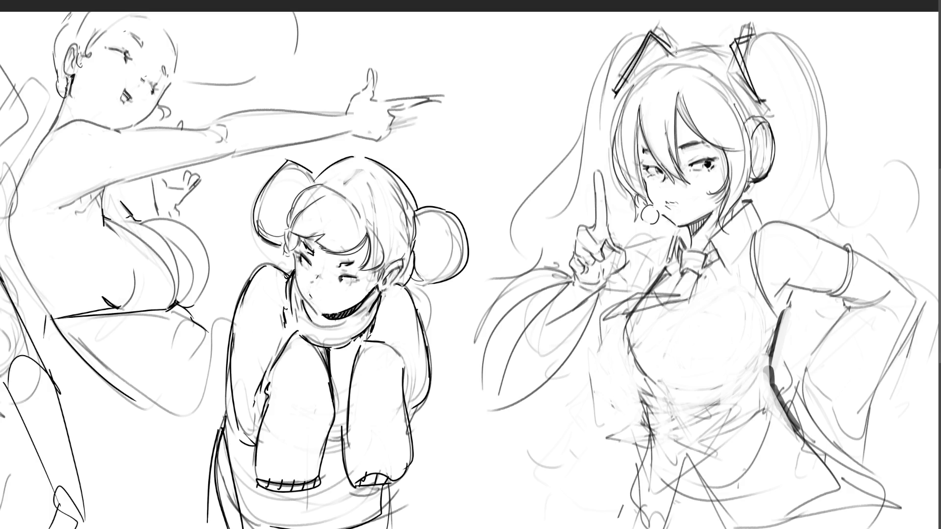
left_click_drag(650, 30, 669, 49)
left_click_drag(635, 86, 681, 65)
Retrace the head-top line, the left hair ornament edge and the right ponytail's outer edge.
mouse_move(638, 82)
left_mouse_down()
mouse_move(682, 66)
mouse_move(739, 105)
left_mouse_up()
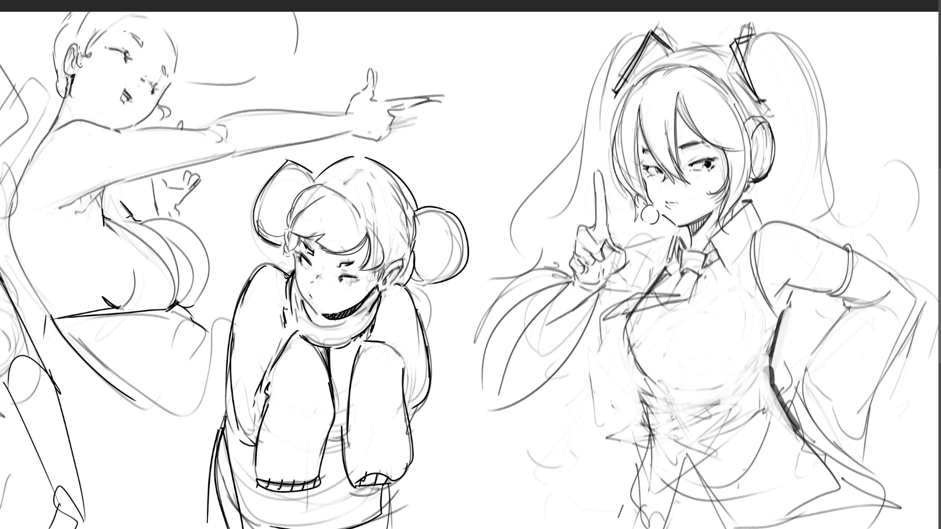
left_click_drag(634, 79, 691, 47)
key("ctrl+z")
mouse_move(643, 73)
left_mouse_down()
mouse_move(694, 47)
mouse_move(750, 52)
mouse_move(733, 47)
left_mouse_up()
key("ctrl+z")
key("ctrl+z")
mouse_move(650, 38)
left_mouse_down()
mouse_move(670, 56)
mouse_move(594, 109)
left_mouse_up()
mouse_move(745, 54)
left_mouse_down()
mouse_move(778, 29)
mouse_move(825, 110)
left_mouse_up()
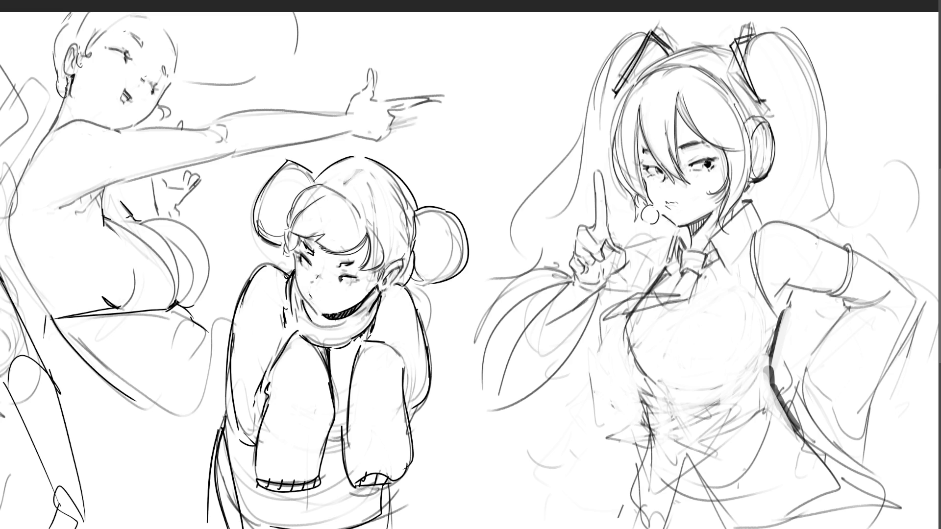
Try a fingernail on the raised fingertip, remove it, and ink the collar across the shoulder.
left_click_drag(597, 175, 599, 184)
key("ctrl+z")
mouse_move(685, 273)
left_mouse_down()
mouse_move(678, 293)
mouse_move(646, 293)
mouse_move(609, 313)
mouse_move(628, 375)
left_mouse_up()
Ink a short stroke along the jacket's left edge and erase stray marks around the tie.
mouse_move(626, 374)
left_mouse_down()
mouse_move(616, 403)
mouse_move(625, 408)
left_mouse_up()
key("ctrl+z")
mouse_move(626, 376)
left_mouse_down()
mouse_move(627, 417)
mouse_move(614, 417)
mouse_move(640, 420)
left_mouse_up()
key("ctrl+z")
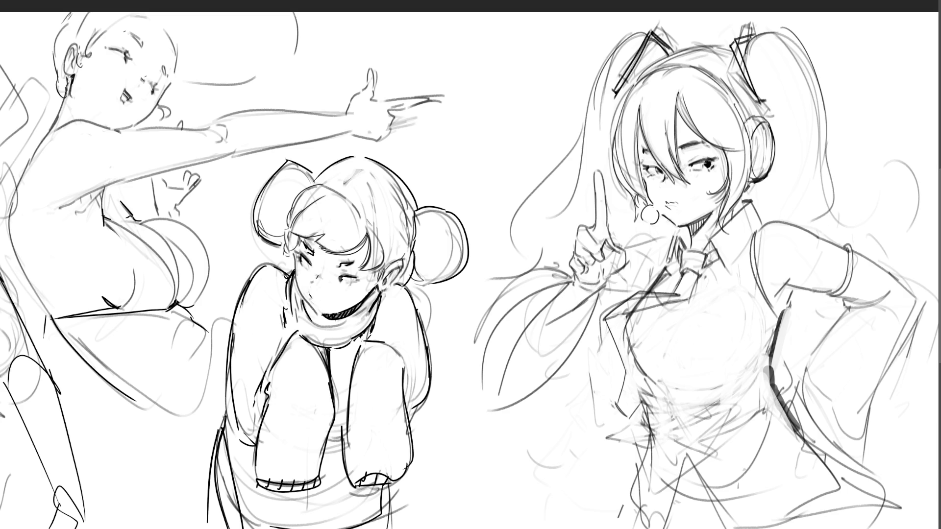
key("ctrl+z")
left_click_drag(610, 319, 613, 328)
mouse_move(651, 305)
left_mouse_down()
mouse_move(659, 304)
mouse_move(630, 308)
mouse_move(637, 298)
mouse_move(665, 298)
left_mouse_up()
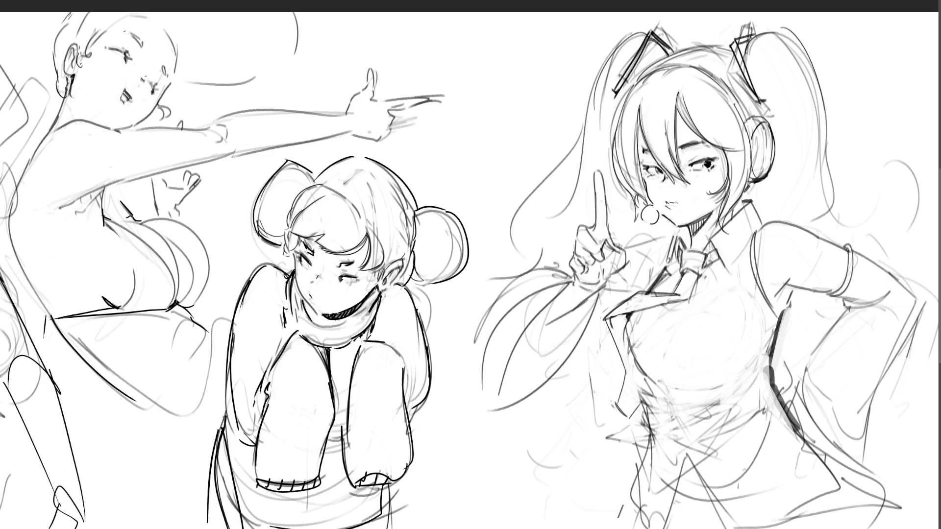
Draw the curved chest line beside the tie and extend it down toward the waist.
left_click_drag(681, 304, 672, 369)
key("ctrl+z")
mouse_move(681, 303)
left_mouse_down()
mouse_move(670, 349)
mouse_move(681, 392)
mouse_move(691, 379)
mouse_move(688, 392)
left_mouse_up()
key("ctrl+z")
key("ctrl+z")
key("ctrl+z")
key("ctrl+z")
Redraw the line down the left side of the chest as a shorter, cleaner stroke.
key("ctrl+z")
left_click_drag(680, 302, 671, 336)
key("ctrl+z")
mouse_move(679, 299)
left_mouse_down()
mouse_move(669, 343)
mouse_move(677, 368)
left_mouse_up()
left_click_drag(671, 344, 694, 402)
left_click_drag(679, 378, 696, 410)
left_click_drag(652, 379, 662, 388)
left_click_drag(628, 315, 642, 368)
key("ctrl+z")
left_click_drag(630, 313, 640, 355)
key("ctrl+z")
left_click_drag(627, 313, 633, 348)
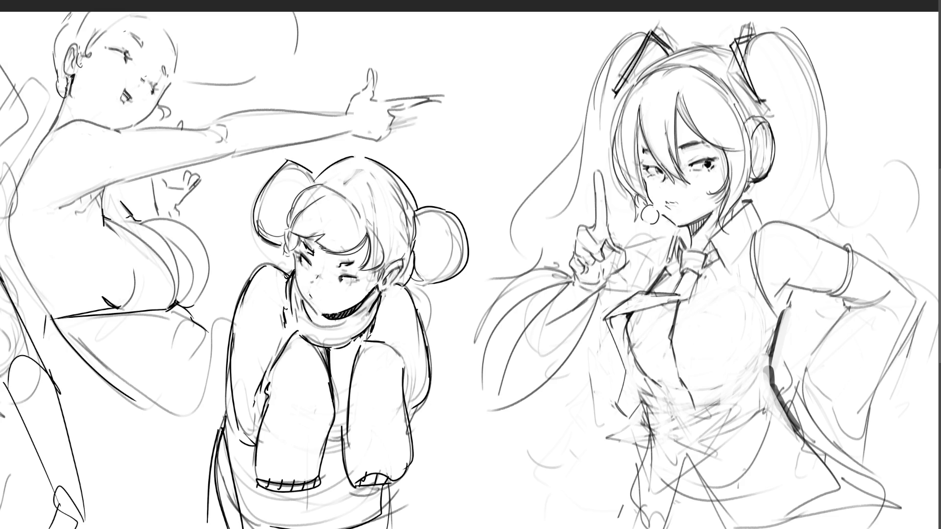
left_click_drag(627, 337, 637, 368)
Extend the shirt-front lines further down the torso, adding two lines below the chest line.
key("ctrl+z")
left_click_drag(629, 329, 651, 394)
key("ctrl+z")
key("ctrl+z")
key("ctrl+z")
left_click_drag(681, 385, 720, 528)
key("ctrl+z")
left_click_drag(687, 438, 671, 518)
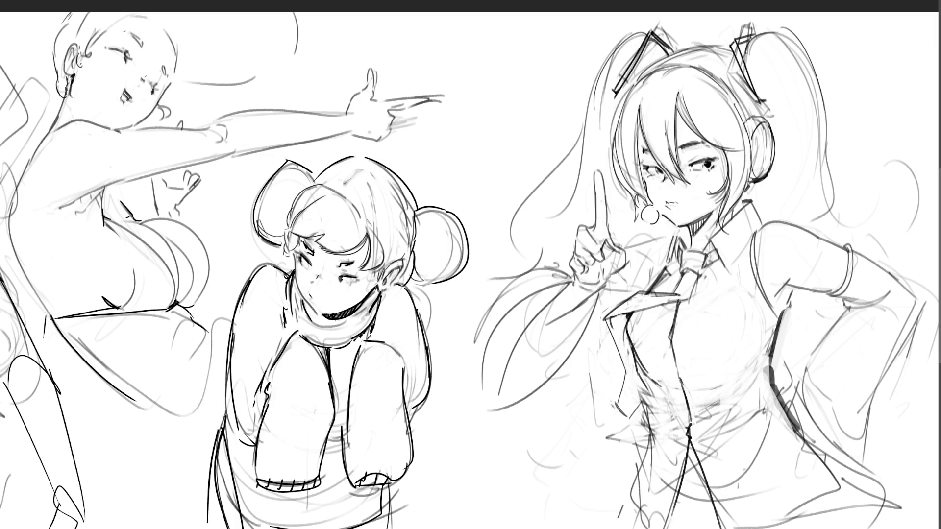
Enlarge the brush, paint a round button on the shirt, and lay a stripe across the chest.
key("bracketright")
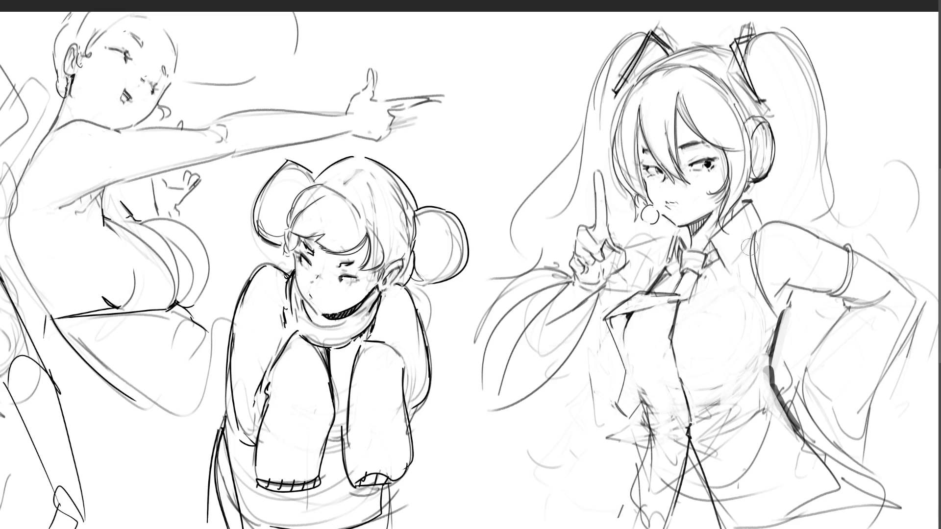
mouse_move(635, 317)
left_mouse_down()
mouse_move(642, 386)
mouse_move(642, 341)
mouse_move(656, 398)
left_mouse_up()
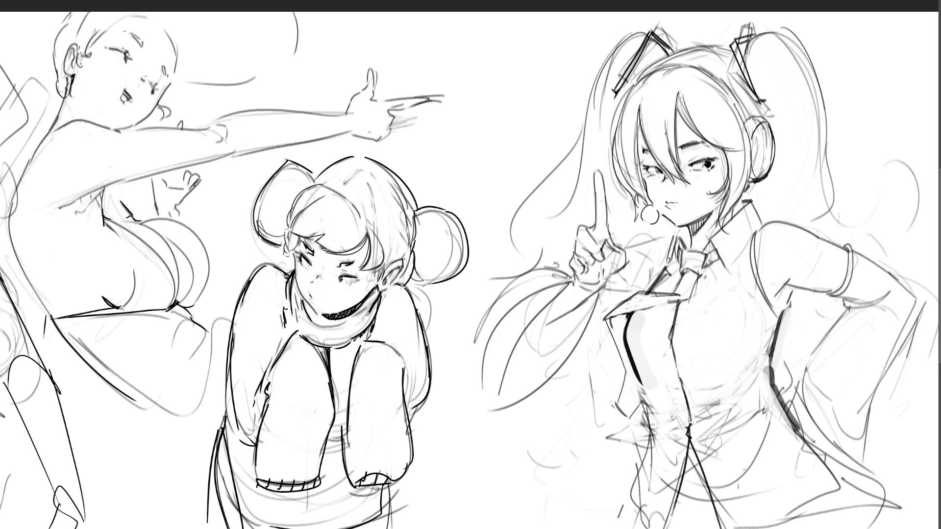
key("ctrl+z")
key("ctrl+z")
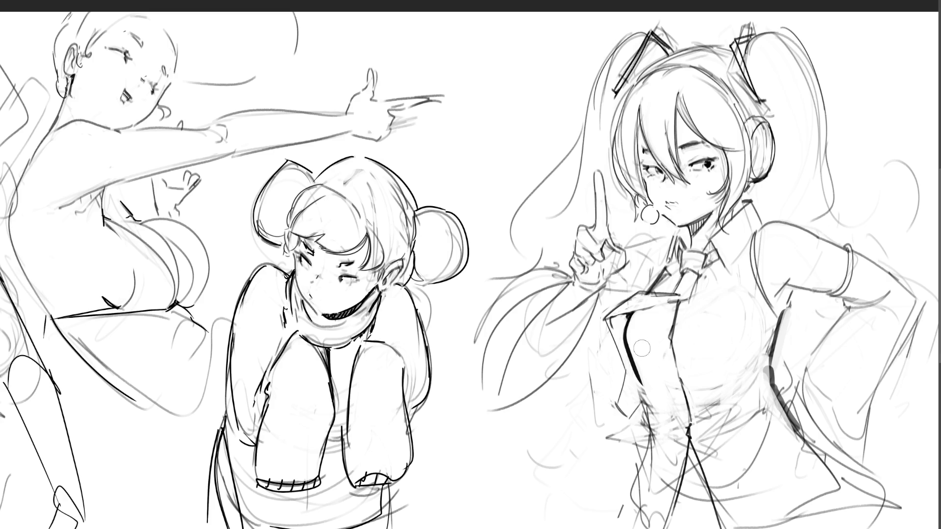
left_click_drag(631, 349, 733, 347)
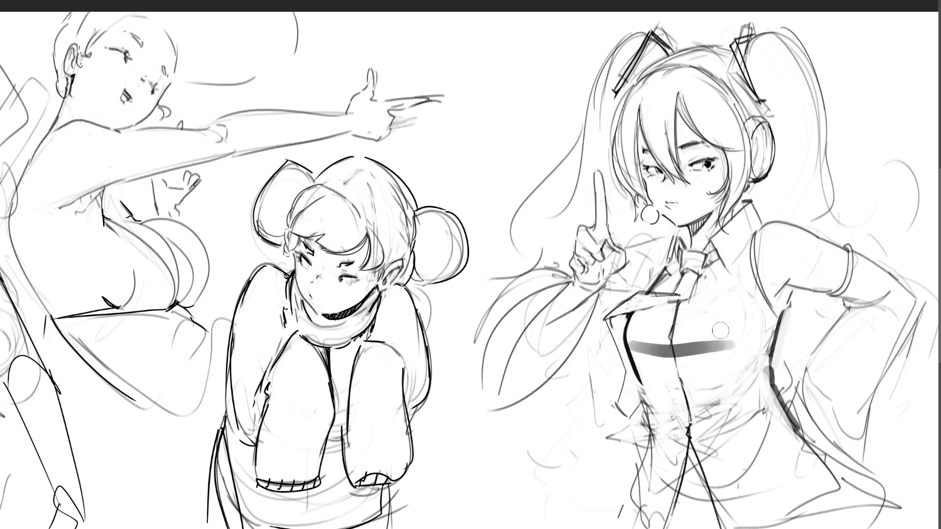
Replace the dark stripe with two lighter grey horizontal stripes across the chest.
key("ctrl+z")
left_click_drag(629, 331, 744, 329)
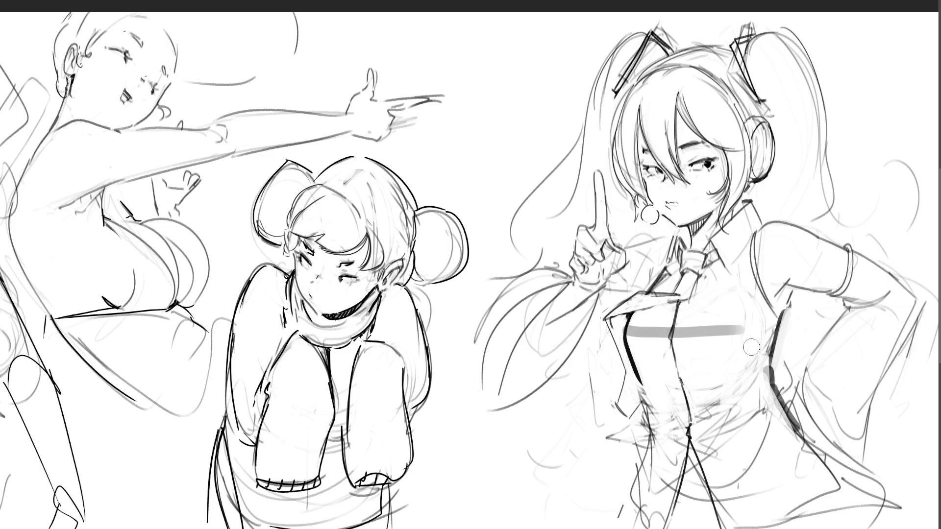
left_click_drag(632, 368, 737, 360)
key("ctrl+z")
mouse_move(637, 373)
left_mouse_down()
mouse_move(738, 361)
mouse_move(752, 325)
left_mouse_up()
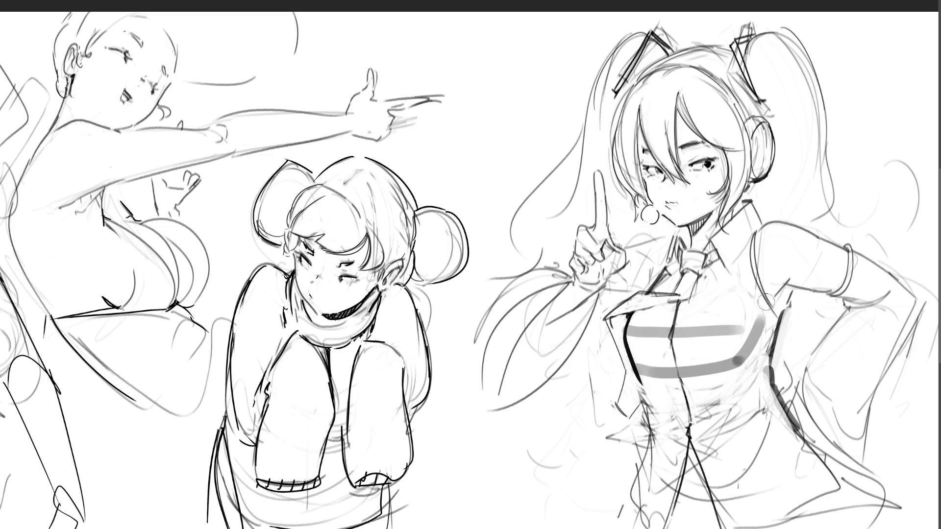
Join the stripes' right ends with a grey curve and darken the jacket's edge line.
key("ctrl+z")
left_click_drag(748, 361, 760, 295)
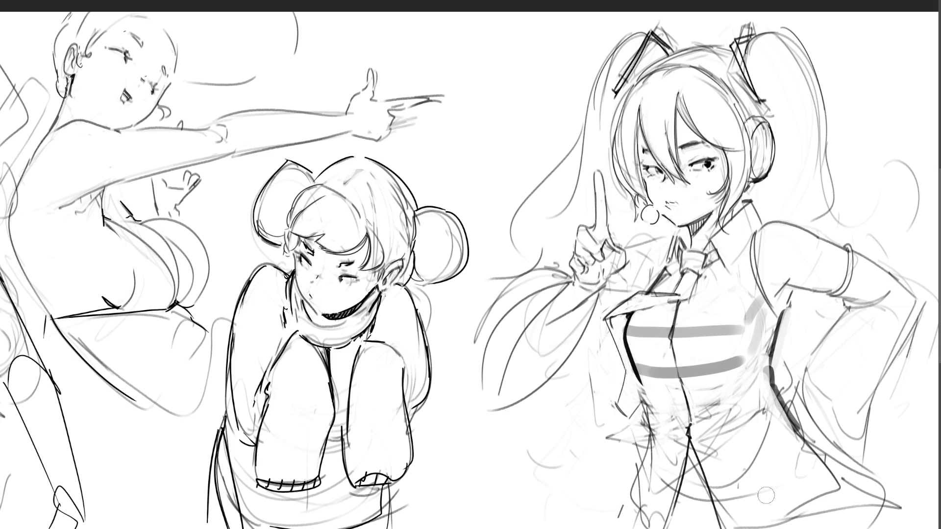
left_click_drag(632, 379, 633, 387)
Draw the outline of the figure's right side down the body with a thick stroke.
left_click_drag(632, 394, 633, 385)
mouse_move(773, 334)
left_mouse_down()
mouse_move(755, 380)
mouse_move(761, 420)
left_mouse_up()
left_click_drag(768, 387, 771, 409)
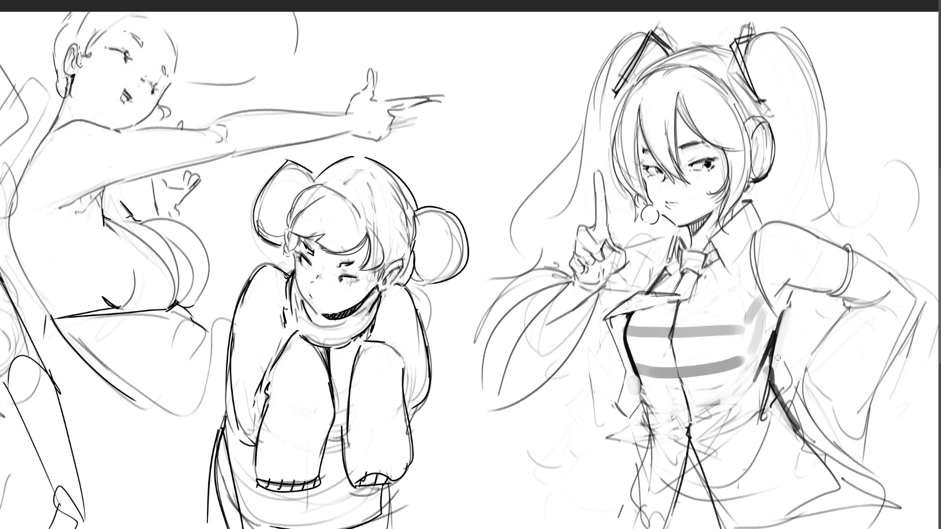
left_click_drag(771, 384, 802, 436)
Draw the left torso edge, redoing the stroke lighter and undoing the darker attempt.
left_click_drag(638, 383, 657, 421)
key("ctrl+z")
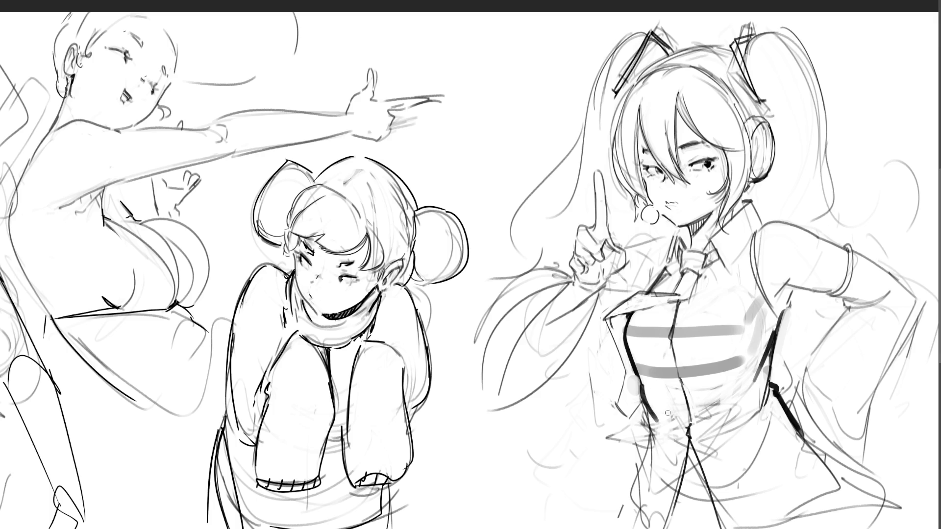
left_click_drag(645, 388, 657, 421)
left_click_drag(643, 391, 653, 427)
key("ctrl+z")
key("ctrl+z")
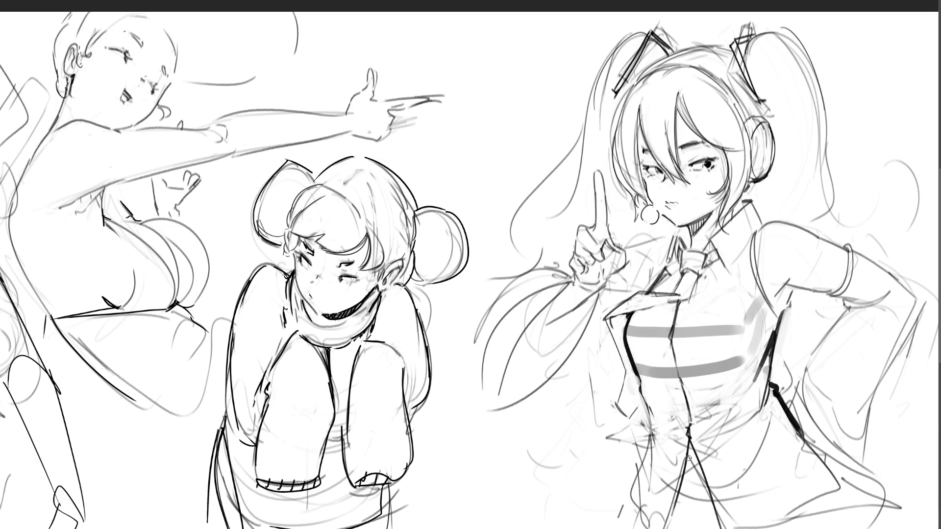
Ink the jacket edge and lower-jacket fold lines down the torso, undoing a bad dark stroke.
left_click_drag(645, 406, 649, 428)
left_click_drag(648, 405, 651, 428)
key("ctrl+z")
mouse_move(648, 420)
left_mouse_down()
mouse_move(619, 496)
mouse_move(646, 528)
left_mouse_up()
left_click_drag(688, 445, 657, 528)
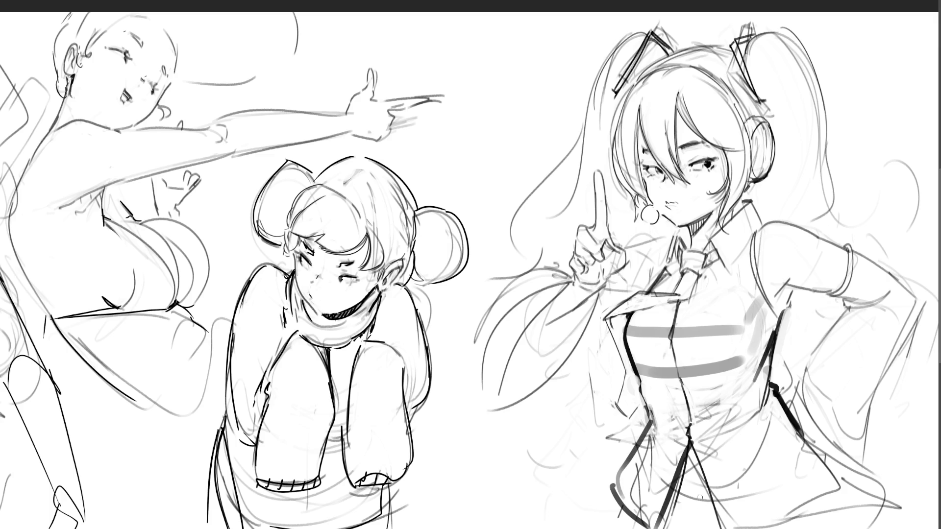
Add bold skirt and lower-right diagonal strokes, lighten the left lapel lines, and stroke across the hair.
mouse_move(690, 444)
left_mouse_down()
mouse_move(728, 528)
mouse_move(817, 472)
left_mouse_up()
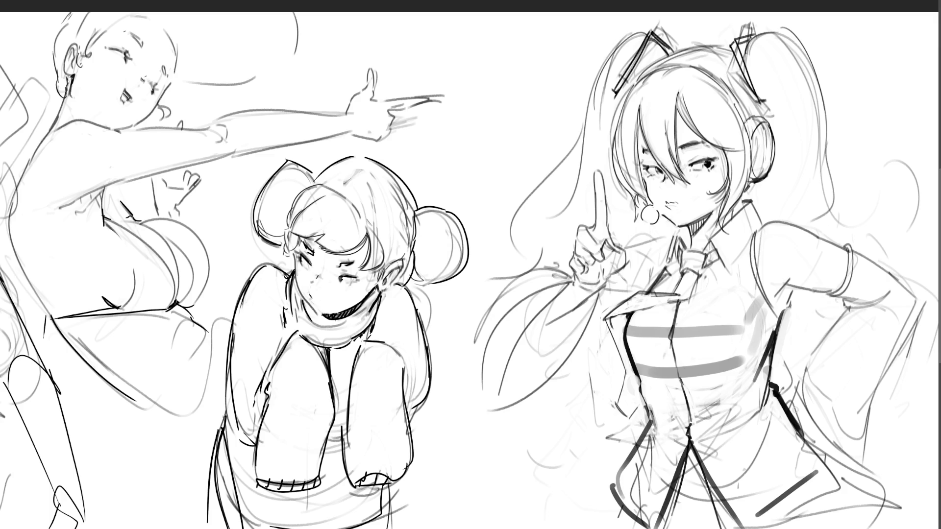
mouse_move(789, 411)
left_mouse_down()
mouse_move(833, 458)
mouse_move(815, 475)
left_mouse_up()
left_click_drag(622, 501, 611, 528)
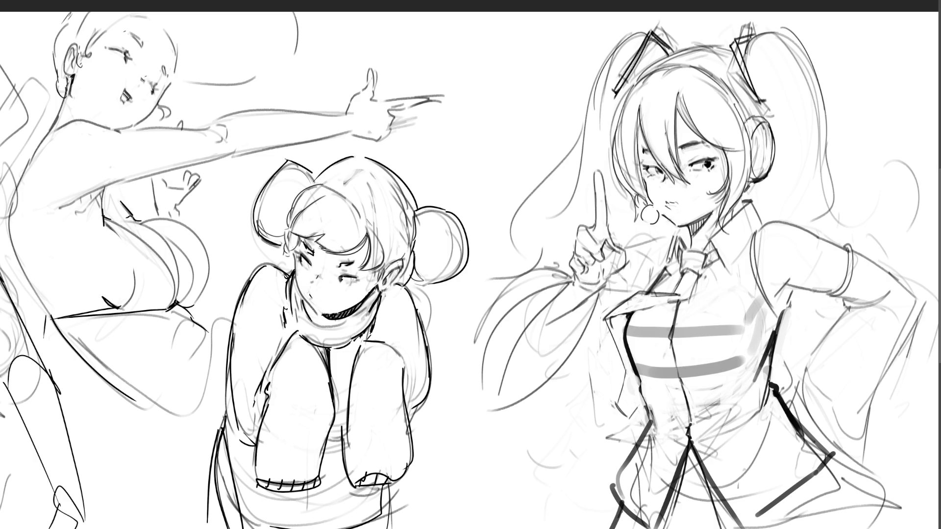
left_click_drag(833, 467, 883, 514)
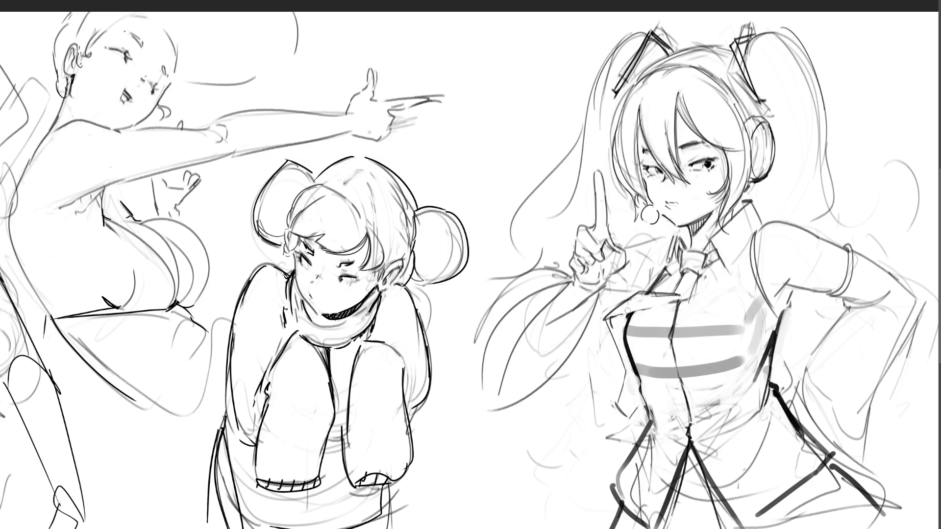
mouse_move(623, 320)
left_mouse_down()
mouse_move(610, 319)
mouse_move(619, 351)
mouse_move(612, 327)
left_mouse_up()
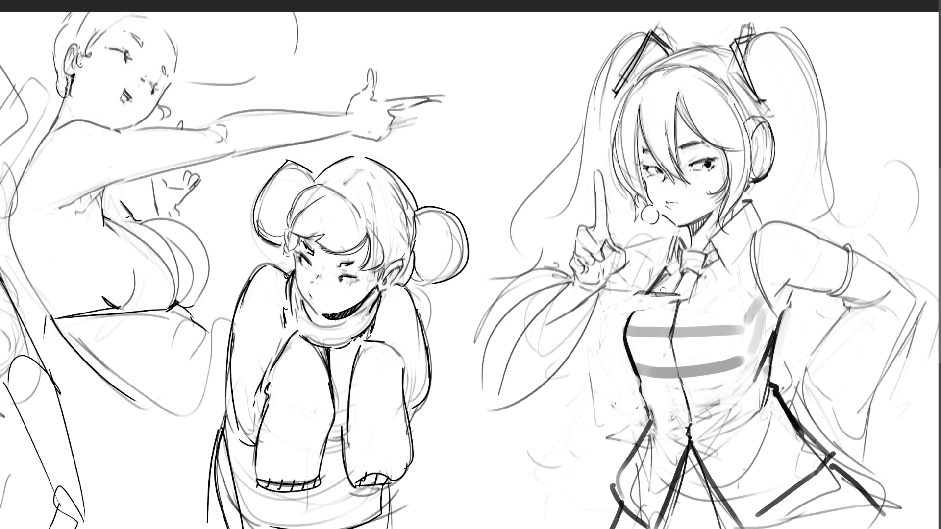
mouse_move(495, 263)
left_mouse_down()
mouse_move(483, 259)
mouse_move(662, 294)
left_mouse_up()
Undo the stray wrist stroke and brush a long pointed tie strand hanging over the hair.
left_click_drag(596, 289, 676, 301)
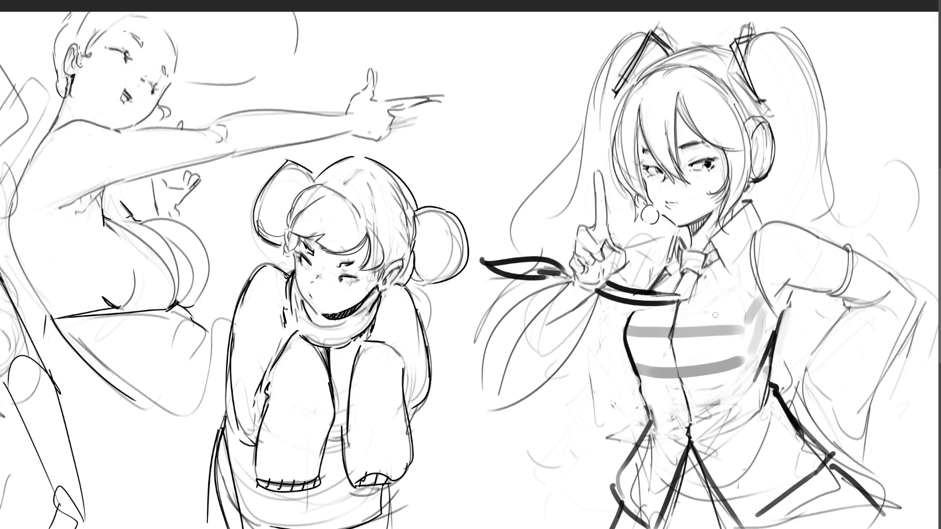
key("ctrl+z")
key("ctrl+z")
key("ctrl+z")
key("ctrl+z")
key("ctrl+z")
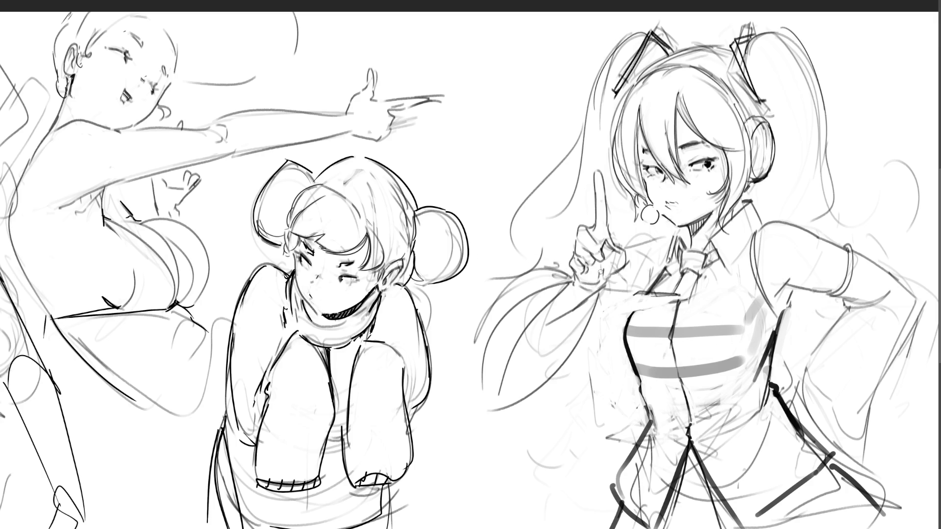
left_click_drag(573, 283, 565, 401)
mouse_move(554, 287)
left_mouse_down()
mouse_move(537, 400)
mouse_move(552, 441)
mouse_move(563, 395)
left_mouse_up()
Ink the shoulder and collar line darker and start a speech bubble outline between the figures.
left_click_drag(603, 288, 691, 300)
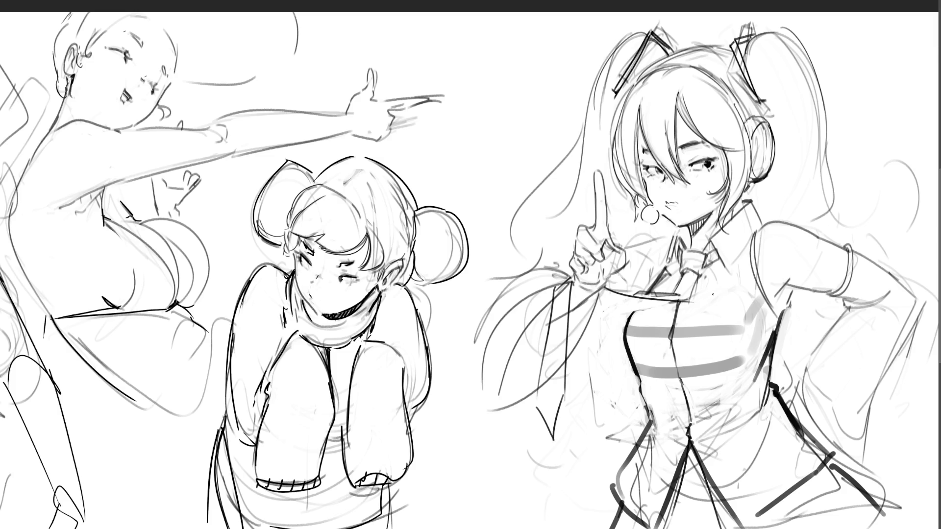
left_click_drag(594, 293, 671, 304)
mouse_move(451, 128)
left_mouse_down()
mouse_move(503, 154)
mouse_move(561, 152)
mouse_move(540, 113)
mouse_move(456, 114)
left_mouse_up()
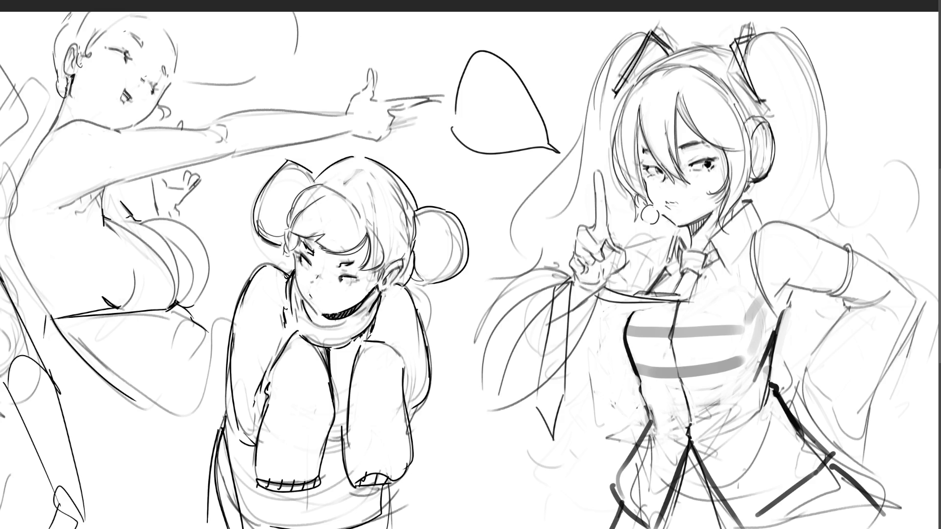
Hand-letter "My Back!" inside the speech bubble.
left_click_drag(472, 78, 470, 102)
mouse_move(472, 76)
left_mouse_down()
mouse_move(478, 93)
mouse_move(499, 100)
left_mouse_up()
left_click_drag(507, 89, 483, 119)
mouse_move(471, 121)
left_mouse_down()
mouse_move(472, 139)
mouse_move(485, 140)
mouse_move(471, 146)
mouse_move(501, 143)
left_mouse_up()
mouse_move(507, 111)
left_mouse_down()
mouse_move(505, 141)
mouse_move(520, 137)
left_mouse_up()
left_click_drag(518, 100, 533, 133)
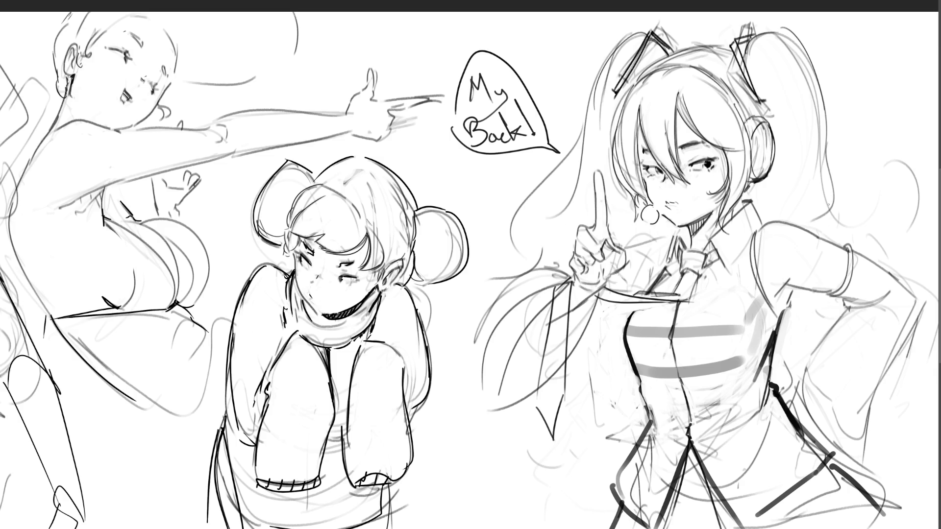
Ink the right girl's arm lines and add short strokes at her hip and arm side.
mouse_move(851, 305)
left_mouse_down()
mouse_move(787, 380)
mouse_move(809, 417)
left_mouse_up()
left_click_drag(881, 371, 844, 426)
left_click_drag(788, 389, 801, 423)
left_click_drag(811, 417, 819, 443)
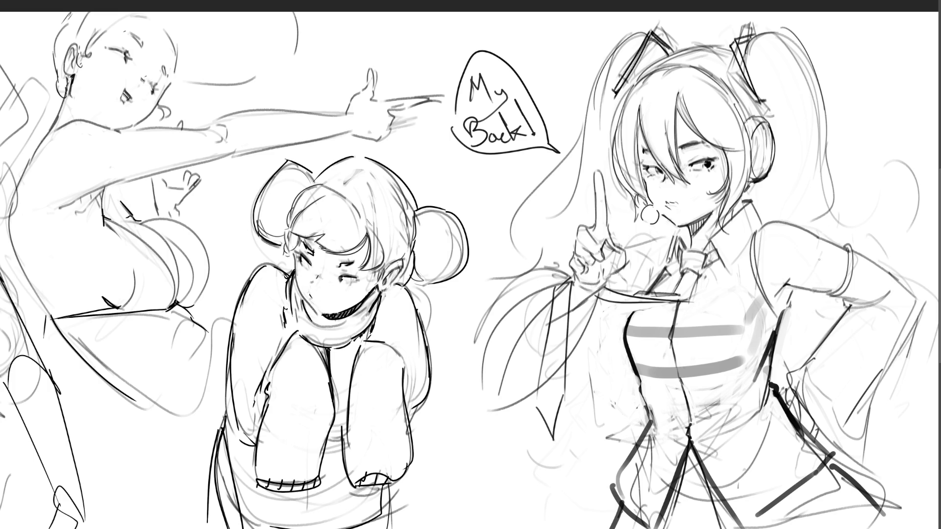
left_click_drag(795, 295, 787, 306)
Add sleeve edge and chest detail lines, a small 01 shoulder mark, and stripes on the tie strand.
mouse_move(787, 306)
left_mouse_down()
mouse_move(781, 317)
mouse_move(788, 304)
left_mouse_up()
mouse_move(700, 300)
left_mouse_down()
mouse_move(704, 292)
mouse_move(717, 305)
mouse_move(727, 293)
mouse_move(732, 300)
left_mouse_up()
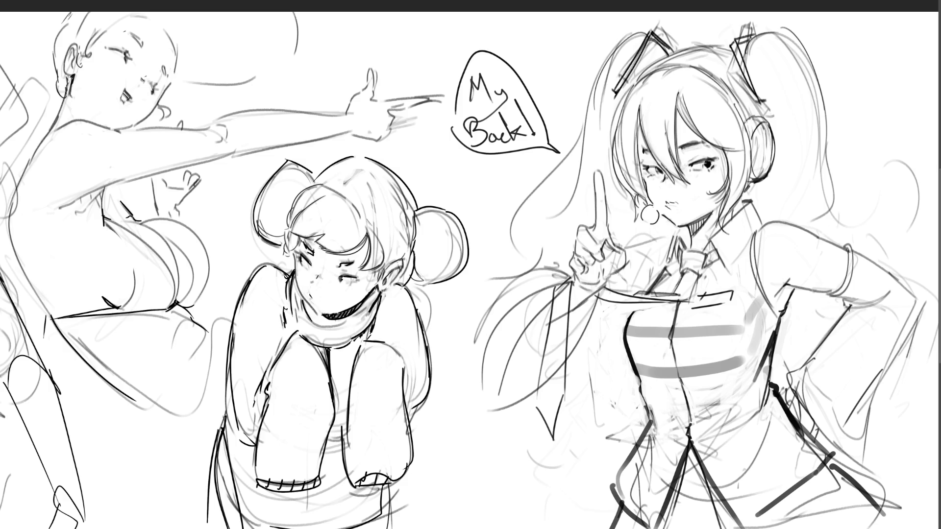
mouse_move(790, 241)
left_mouse_down()
mouse_move(805, 248)
mouse_move(805, 231)
left_mouse_up()
mouse_move(557, 332)
left_mouse_down()
mouse_move(542, 354)
mouse_move(556, 363)
left_mouse_up()
Brush two long parallel lines down the right arm and hatch the hair left of the tie.
scroll(890, 208, "down", 1)
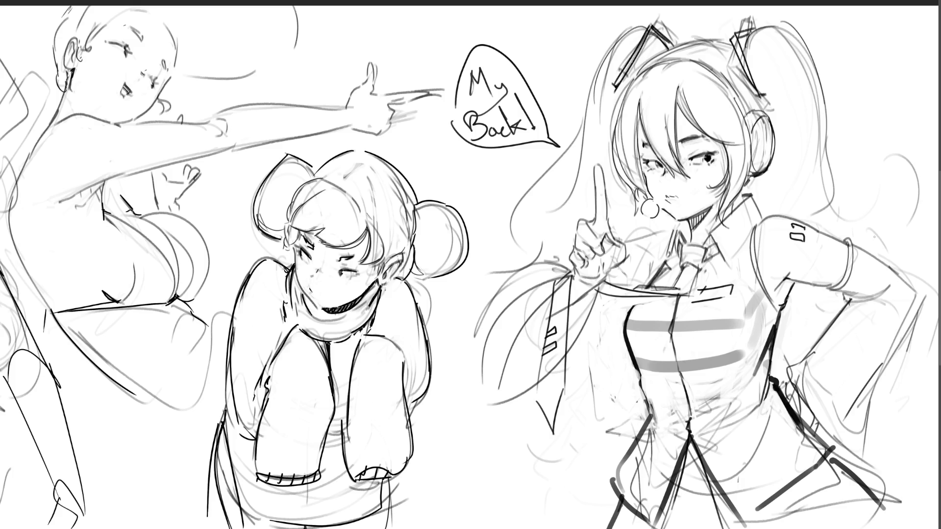
left_click_drag(898, 314, 828, 423)
left_click_drag(905, 318, 840, 431)
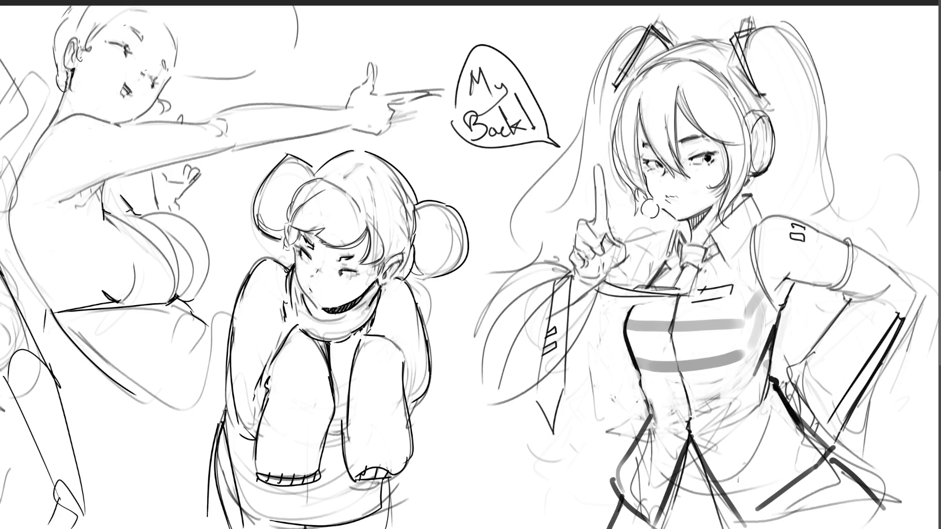
left_click_drag(500, 333, 535, 302)
left_click_drag(527, 267, 507, 306)
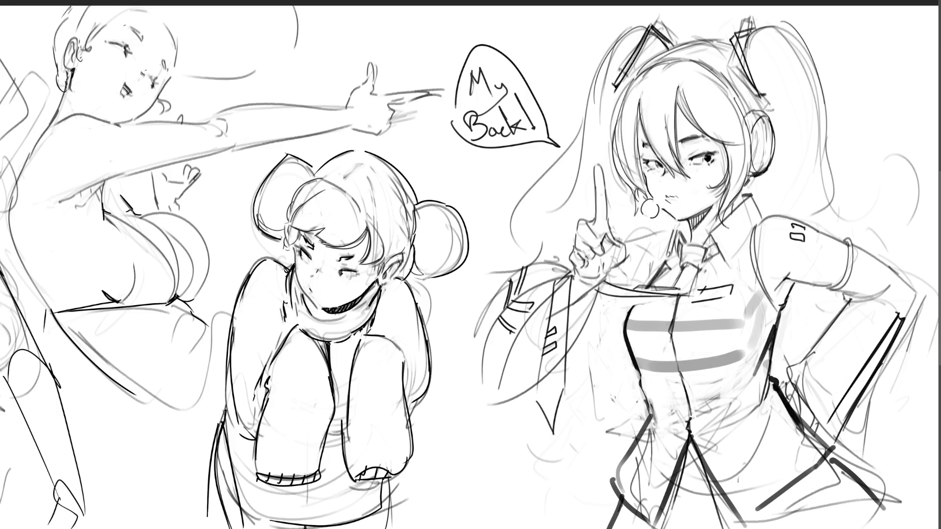
Add hair and jacket lines near the raised hand, undoing the last jacket strokes.
left_click_drag(535, 263, 572, 251)
left_click_drag(628, 262, 623, 290)
left_click_drag(573, 272, 558, 283)
left_click_drag(544, 355, 525, 403)
mouse_move(542, 363)
left_mouse_down()
mouse_move(516, 425)
mouse_move(564, 388)
left_mouse_up()
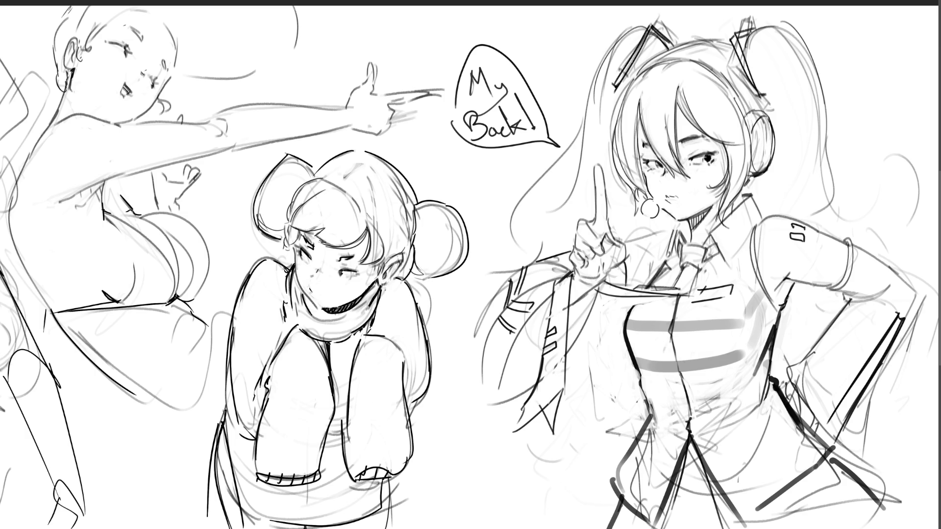
key("ctrl+z")
key("ctrl+z")
key("ctrl+z")
Redraw the jacket lines and touch up the collar and jaw-to-shoulder lines, undoing unwanted strokes.
mouse_move(566, 352)
left_mouse_down()
mouse_move(576, 409)
mouse_move(539, 368)
mouse_move(538, 399)
mouse_move(554, 430)
mouse_move(572, 425)
left_mouse_up()
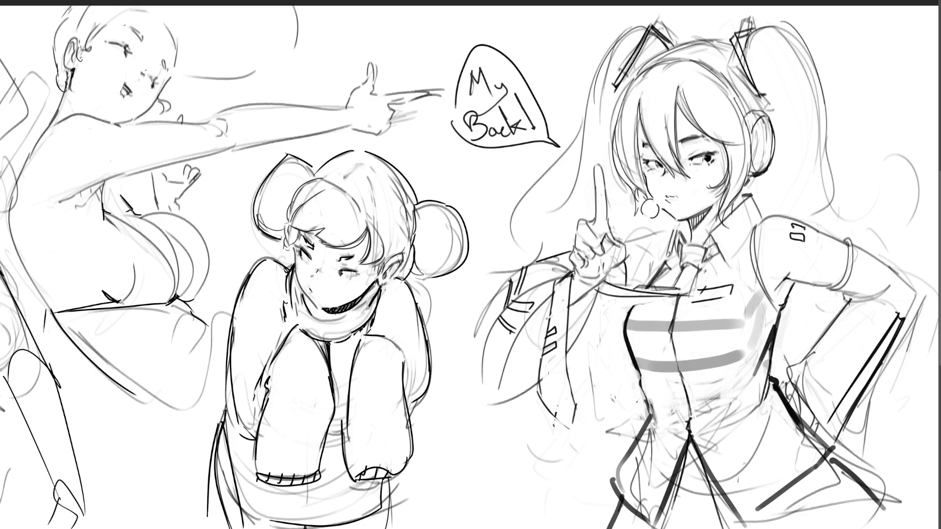
left_click_drag(515, 274, 492, 323)
mouse_move(597, 299)
left_mouse_down()
mouse_move(593, 313)
mouse_move(608, 298)
left_mouse_up()
left_click_drag(621, 262, 624, 286)
mouse_move(680, 221)
left_mouse_down()
mouse_move(675, 233)
mouse_move(633, 246)
mouse_move(675, 225)
left_mouse_up()
key("ctrl+z")
key("ctrl+z")
left_click_drag(622, 244, 671, 228)
key("ctrl+z")
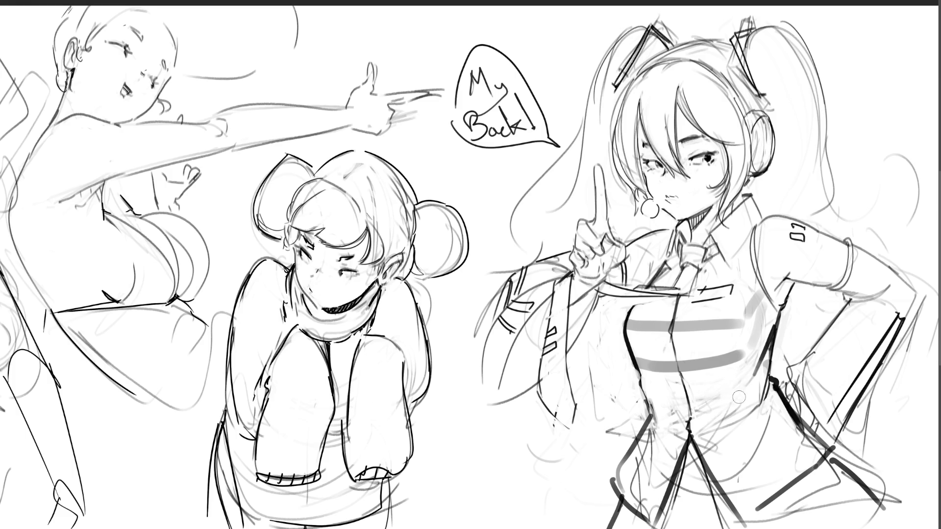
Shade the chest and lower jacket in light grey, erase stray lines, then zoom out to the whole page.
mouse_move(744, 390)
left_mouse_down()
mouse_move(711, 414)
mouse_move(740, 411)
mouse_move(753, 453)
mouse_move(743, 472)
left_mouse_up()
mouse_move(748, 429)
left_mouse_down()
mouse_move(745, 461)
mouse_move(759, 421)
mouse_move(796, 431)
mouse_move(816, 454)
left_mouse_up()
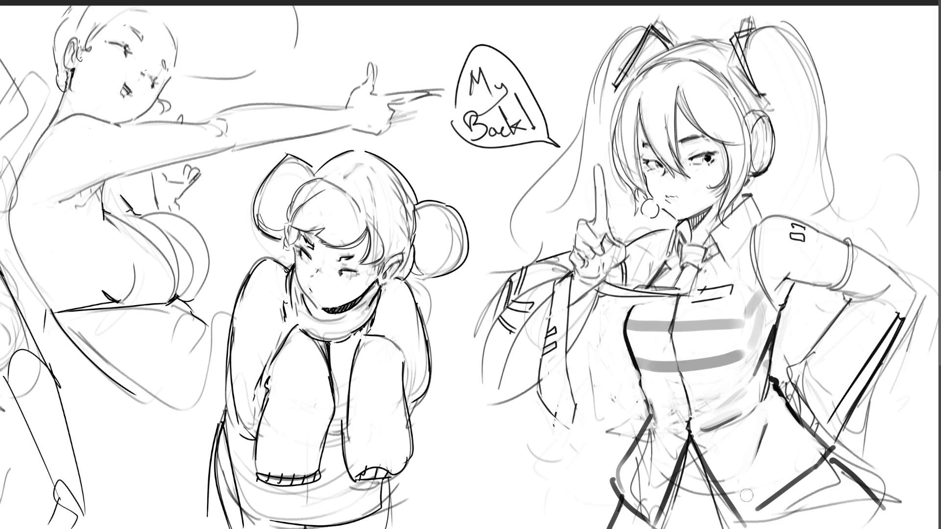
mouse_move(669, 455)
left_mouse_down()
mouse_move(647, 495)
mouse_move(653, 429)
mouse_move(628, 486)
mouse_move(634, 388)
mouse_move(652, 422)
mouse_move(604, 490)
mouse_move(673, 403)
mouse_move(645, 412)
mouse_move(584, 516)
left_mouse_up()
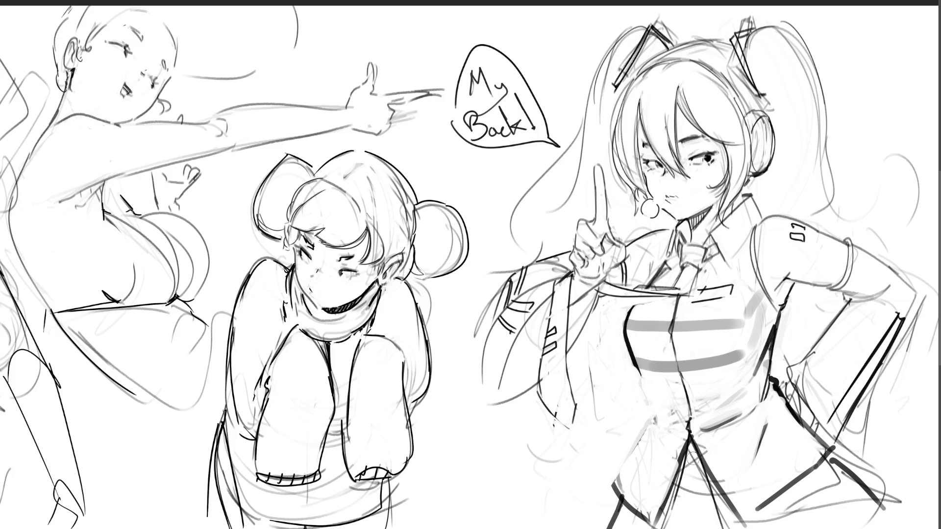
left_click_drag(689, 459, 686, 527)
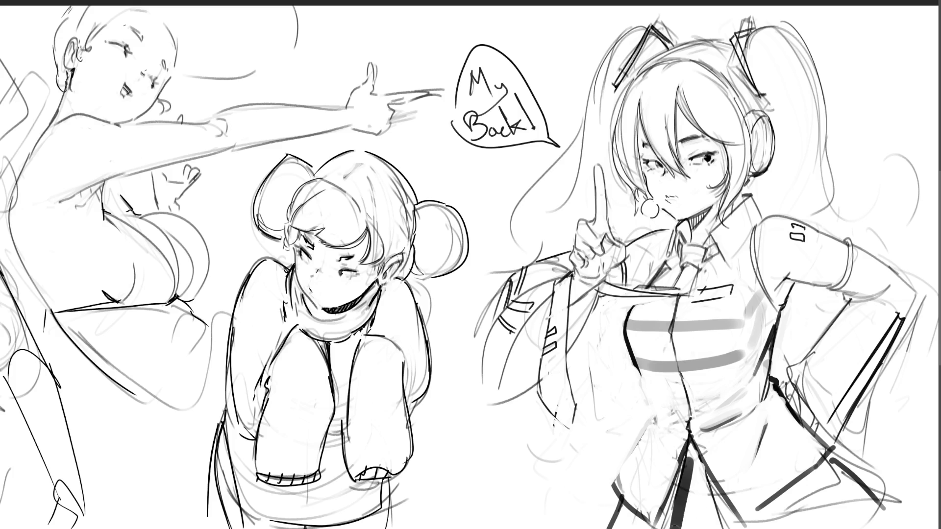
mouse_move(695, 476)
left_mouse_down()
mouse_move(723, 520)
mouse_move(703, 483)
mouse_move(708, 524)
mouse_move(767, 528)
left_mouse_up()
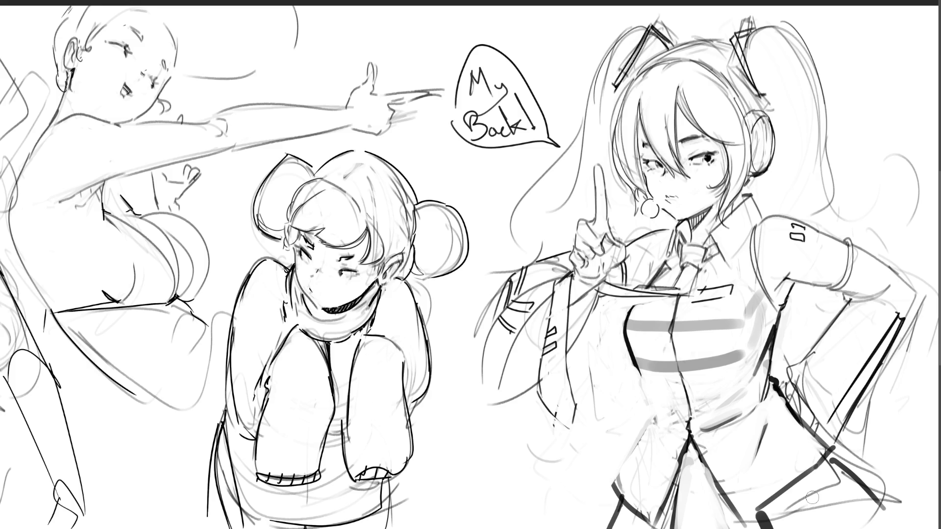
left_click_drag(807, 482, 829, 521)
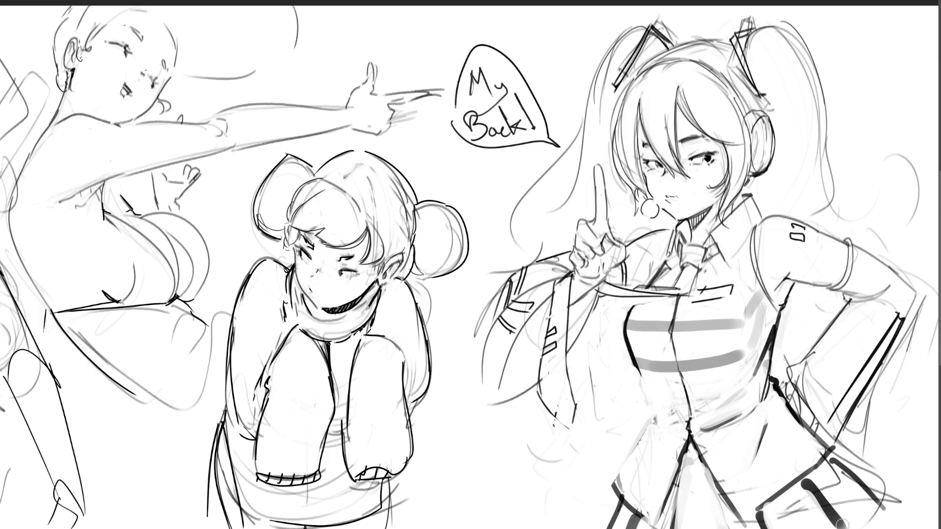
key("ctrl+z")
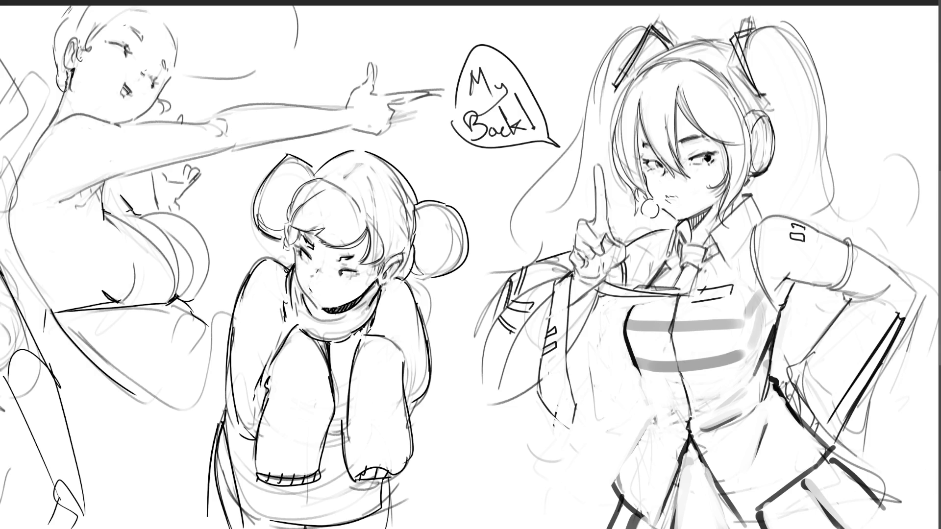
key("ctrl+minus")
key("ctrl+minus")
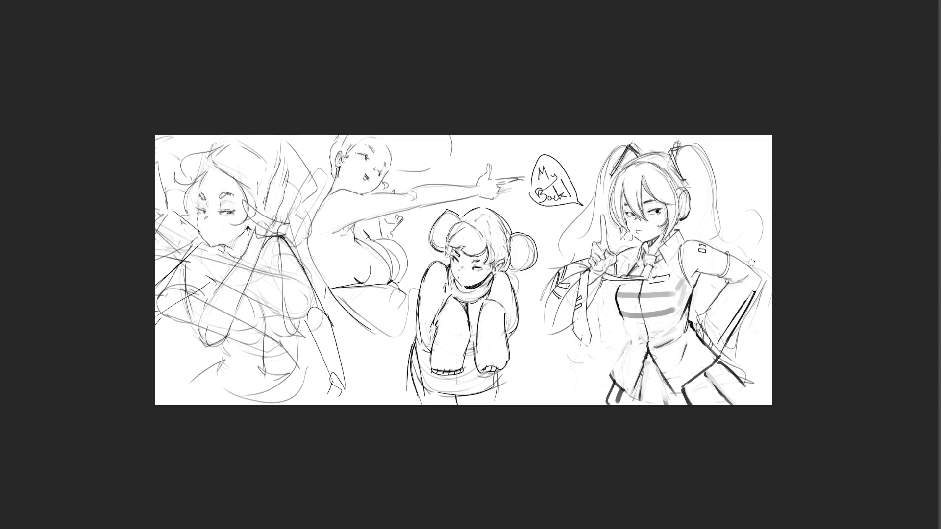
Trace the elbow outline darker, remove the extra waist strokes, and zoom back in.
left_click_drag(751, 266, 761, 278)
left_click_drag(721, 284, 712, 297)
key("ctrl+z")
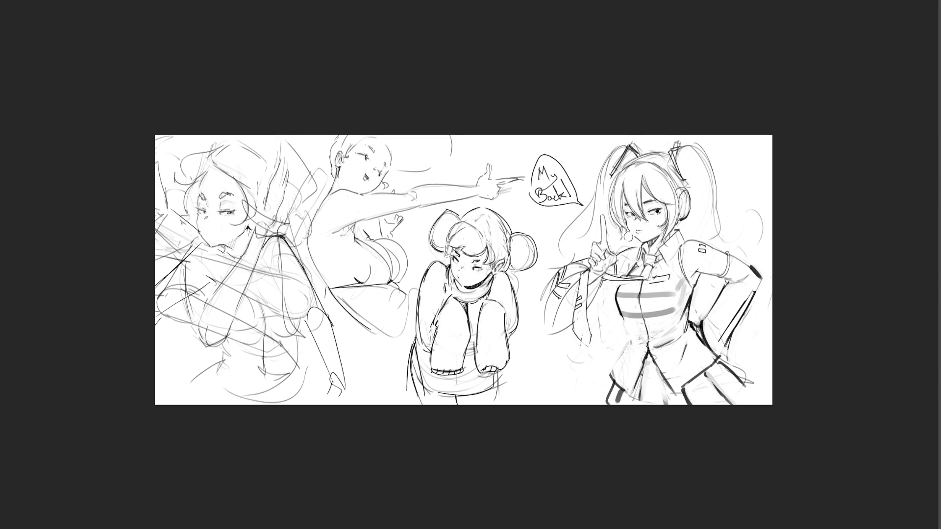
key("ctrl+plus")
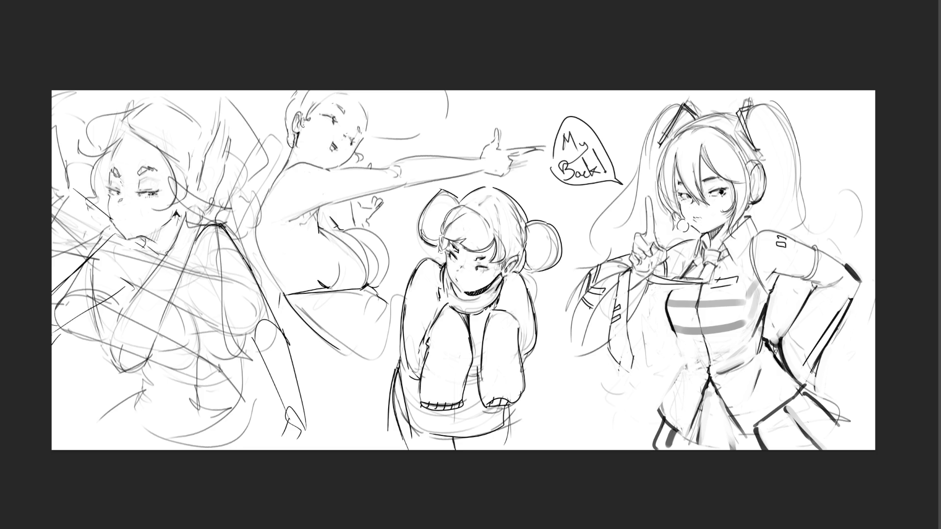
Sketch pencil strands along the twin-tail and lower hair, undoing a stray hair-clip stroke.
left_click_drag(749, 214, 758, 210)
left_click_drag(748, 118, 788, 210)
left_click_drag(760, 101, 825, 247)
left_click_drag(653, 304, 635, 419)
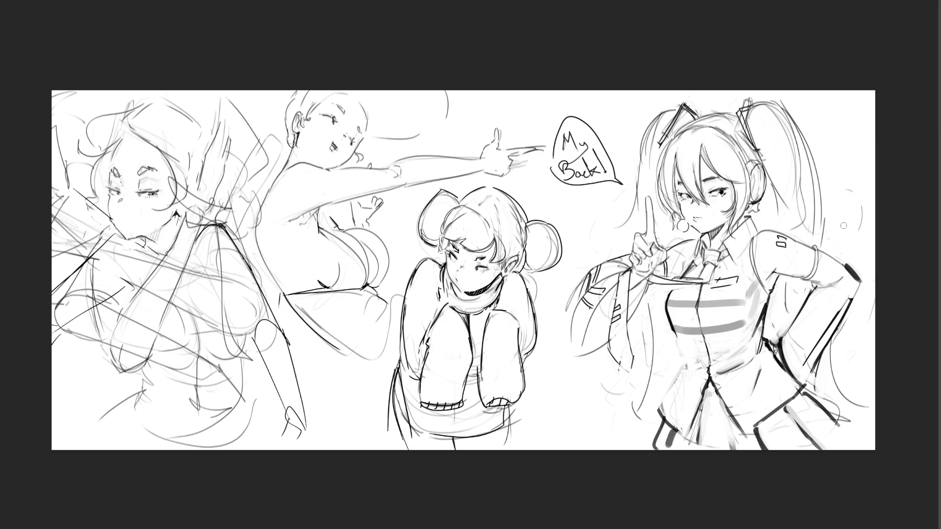
left_click_drag(687, 116, 652, 198)
key("ctrl+z")
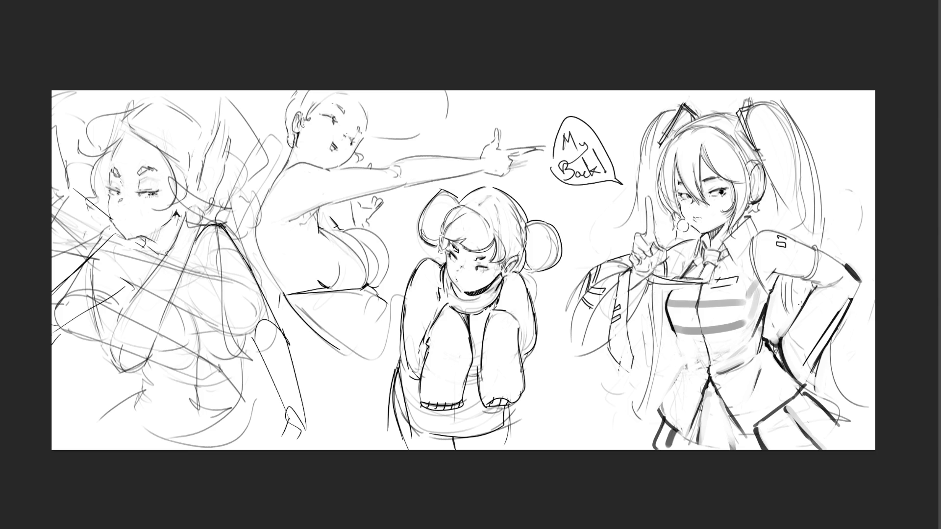
Darken the waist contour and add long hair strands on the right side.
left_click_drag(785, 273, 780, 306)
left_click_drag(827, 349, 855, 410)
left_click_drag(824, 378, 870, 419)
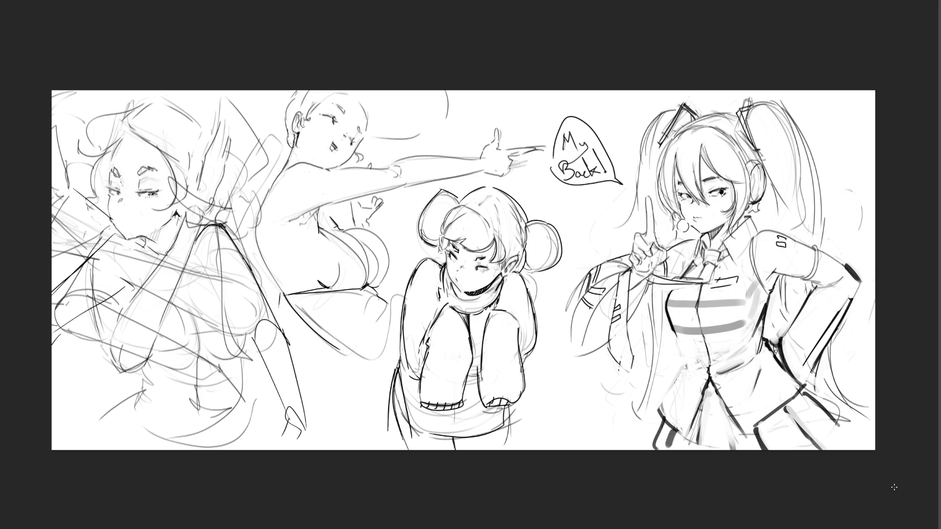
Draw curved hair strands beside the head and left of the raised finger, redrawing unsatisfying ones.
key("ctrl+z")
left_click_drag(636, 159, 642, 223)
key("ctrl+z")
left_click_drag(639, 158, 640, 213)
mouse_move(663, 111)
left_mouse_down()
mouse_move(629, 178)
mouse_move(632, 193)
left_mouse_up()
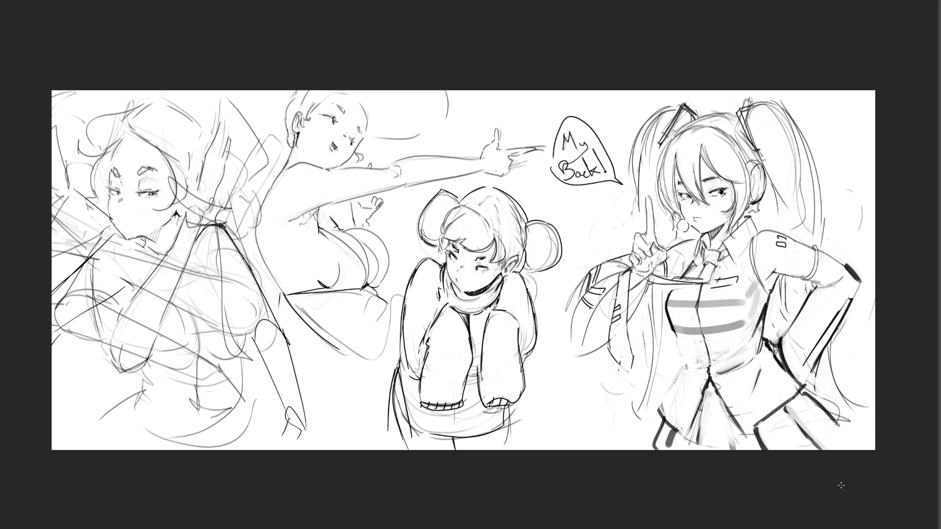
key("ctrl+z")
key("ctrl+z")
left_click_drag(665, 111, 635, 191)
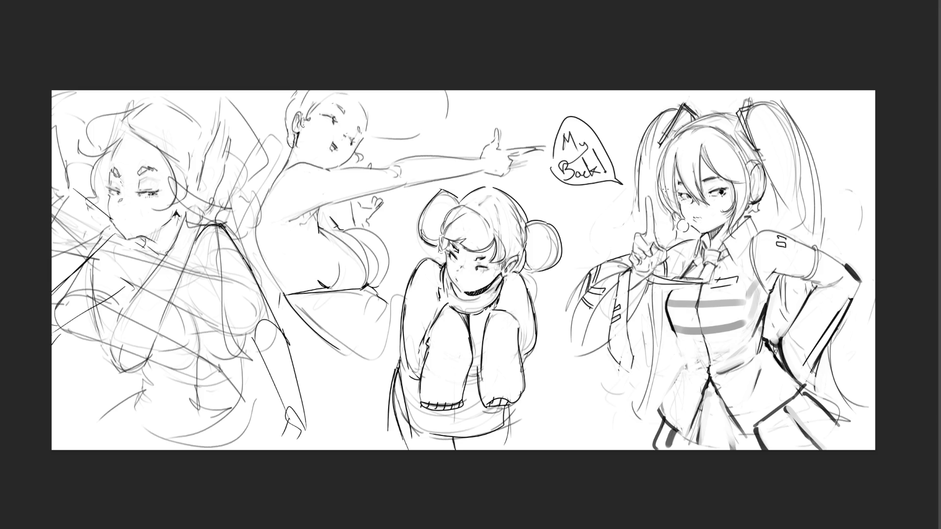
left_click_drag(670, 109, 640, 210)
key("ctrl+z")
mouse_move(668, 109)
left_mouse_down()
mouse_move(634, 149)
mouse_move(630, 233)
left_mouse_up()
Add long hair strands down the lower left and right sides, reaching the page bottom.
left_click_drag(645, 294, 624, 419)
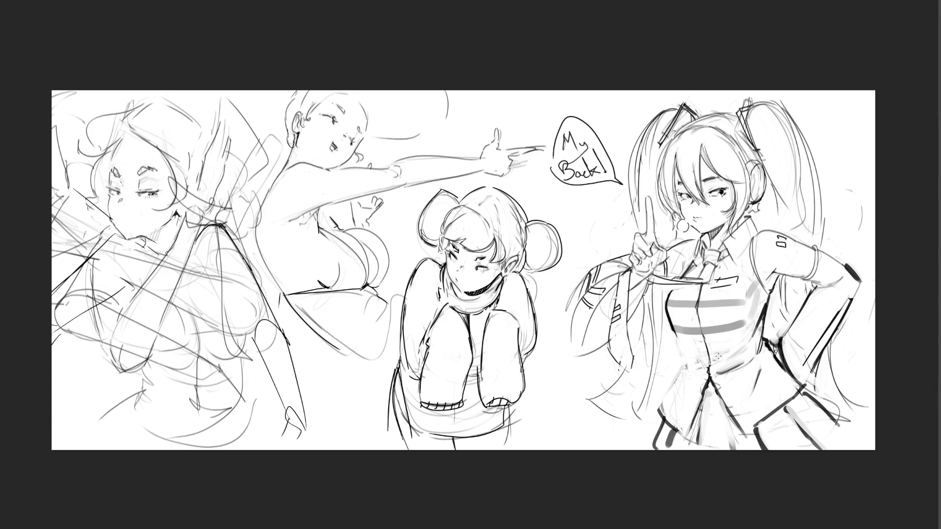
key("ctrl+z")
left_click_drag(616, 371, 577, 449)
left_click_drag(822, 192, 818, 214)
left_click_drag(844, 329, 865, 418)
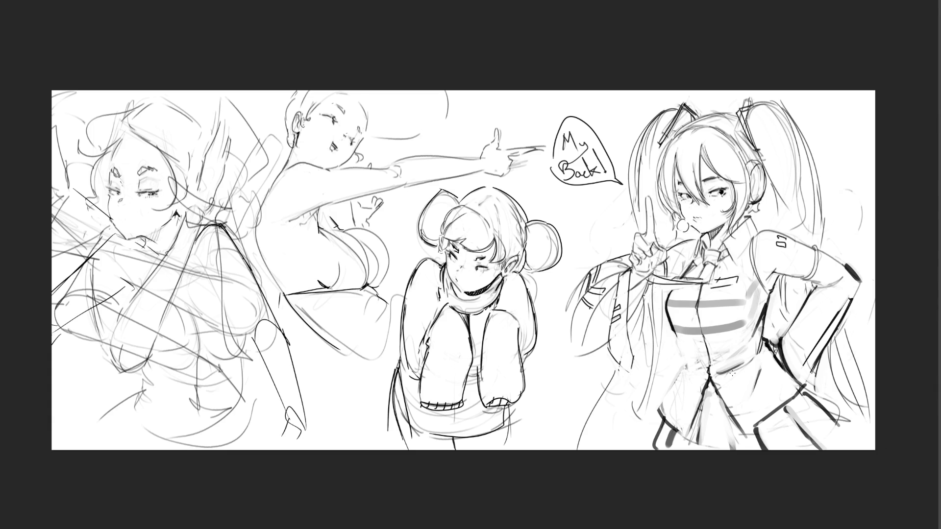
left_click_drag(618, 382, 614, 449)
left_click_drag(651, 336, 636, 450)
Mirror the view with M and select a rectangle around the twin-tailed girl out to the page's left edge.
key("m")
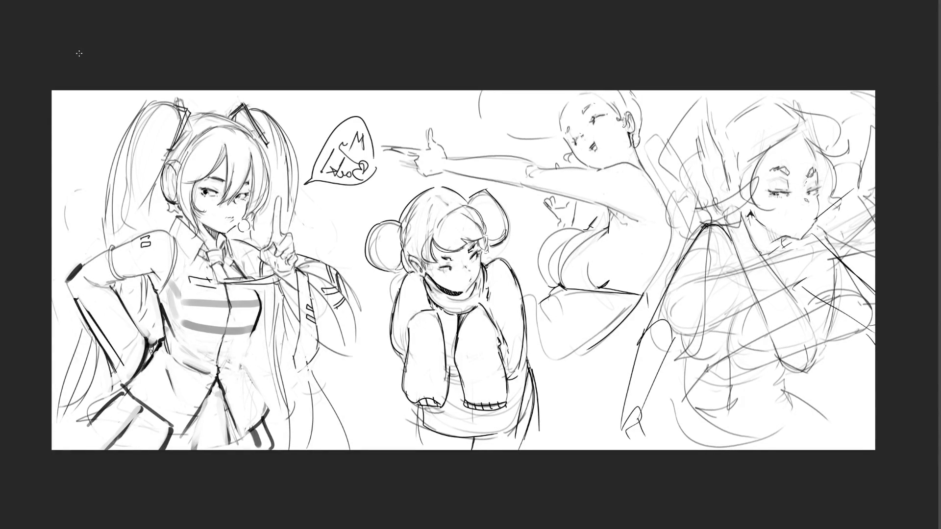
left_click_drag(60, 91, 413, 449)
left_click_drag(99, 36, 412, 450)
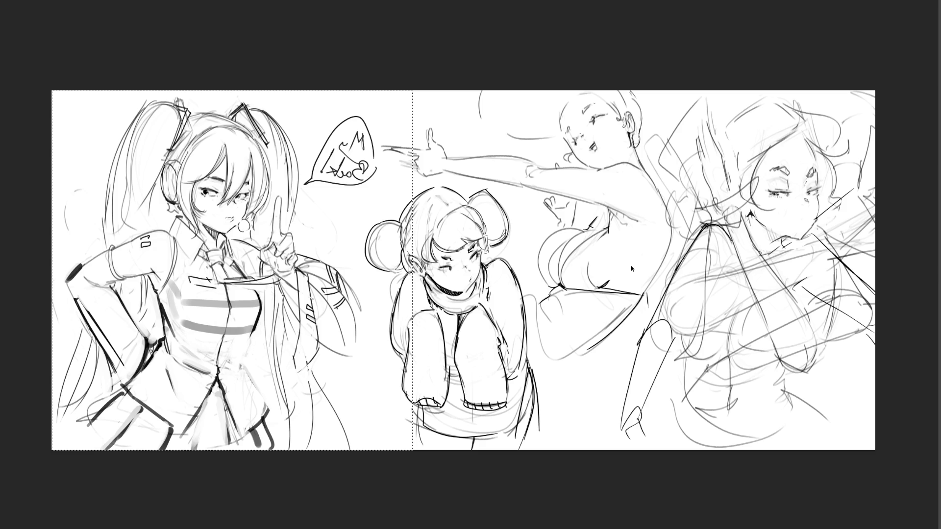
Compare the earlier reshape, then tilt the selected twin-tailed figure slightly counter-clockwise.
key("ctrl+z")
key("ctrl+shift+z")
key("ctrl+z")
key("ctrl+t")
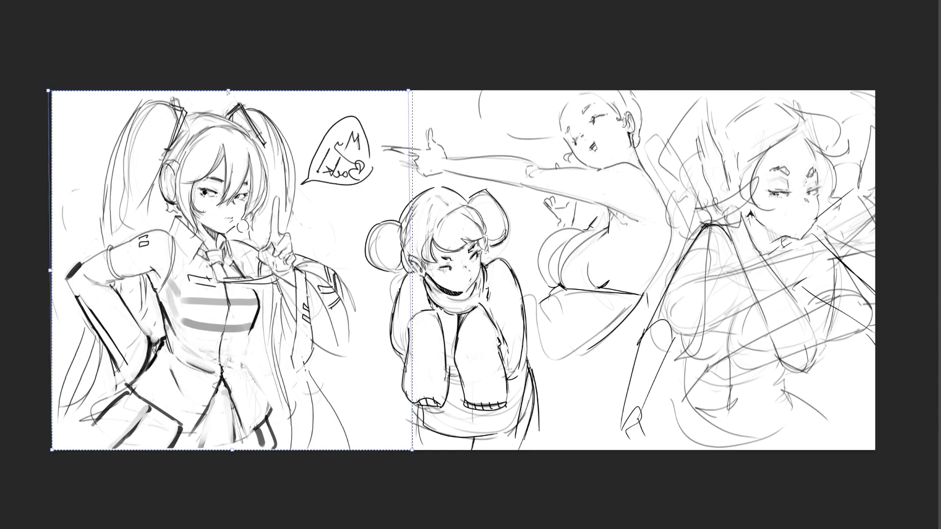
left_click_drag(431, 90, 424, 84)
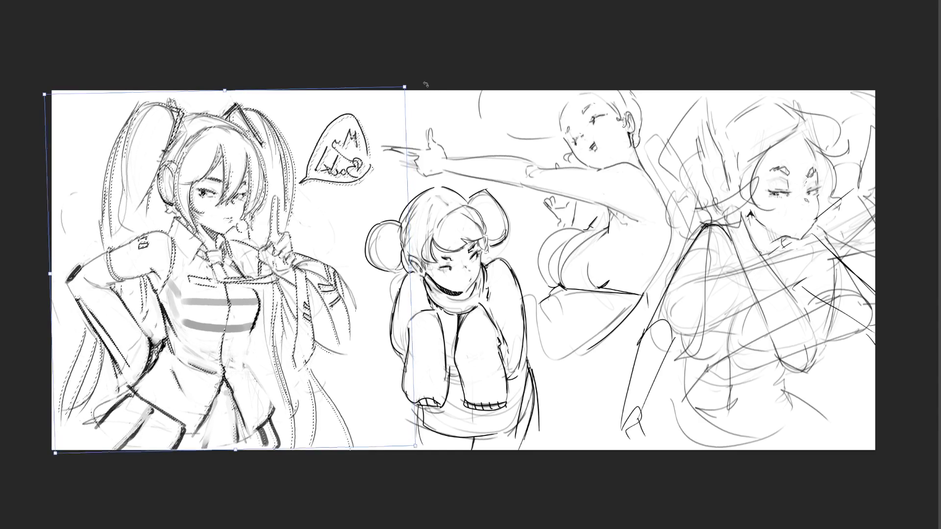
key("Return")
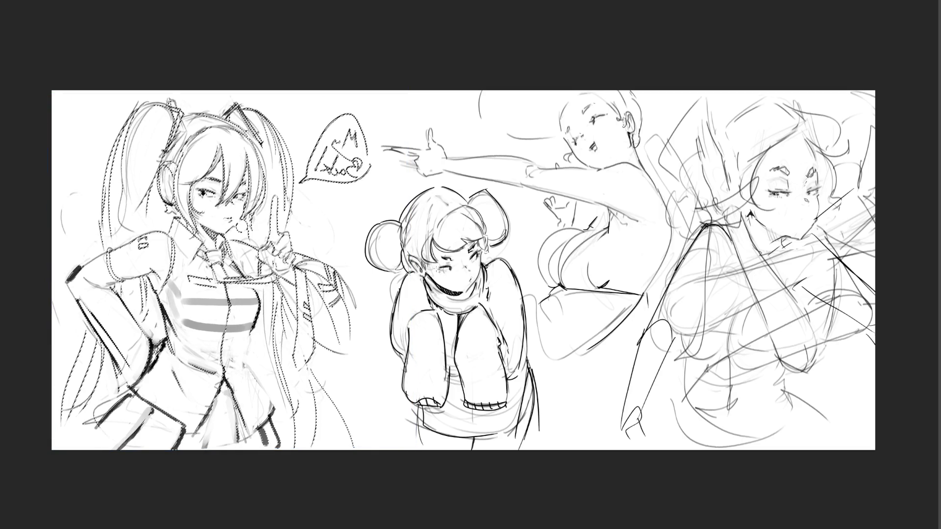
Deselect the figure and mirror the view to check the pose, then restore it.
key("ctrl+shift+a")
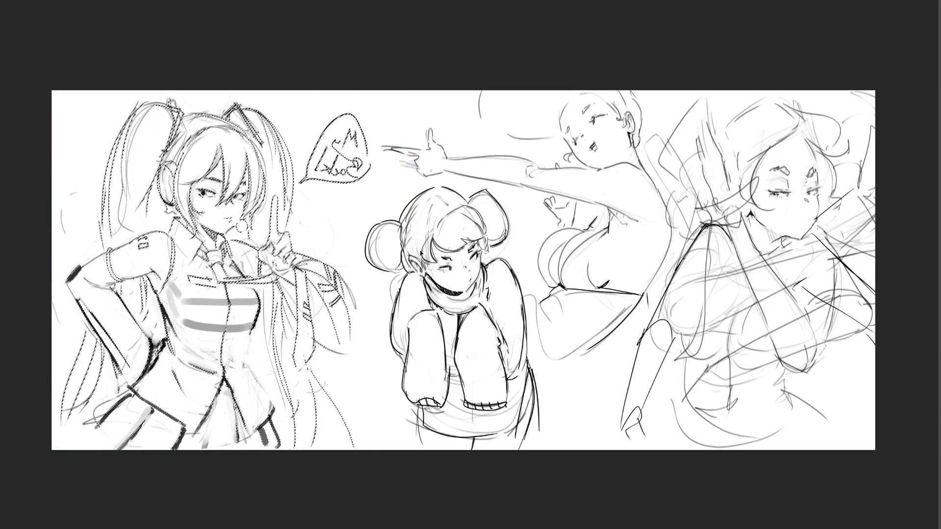
key("m")
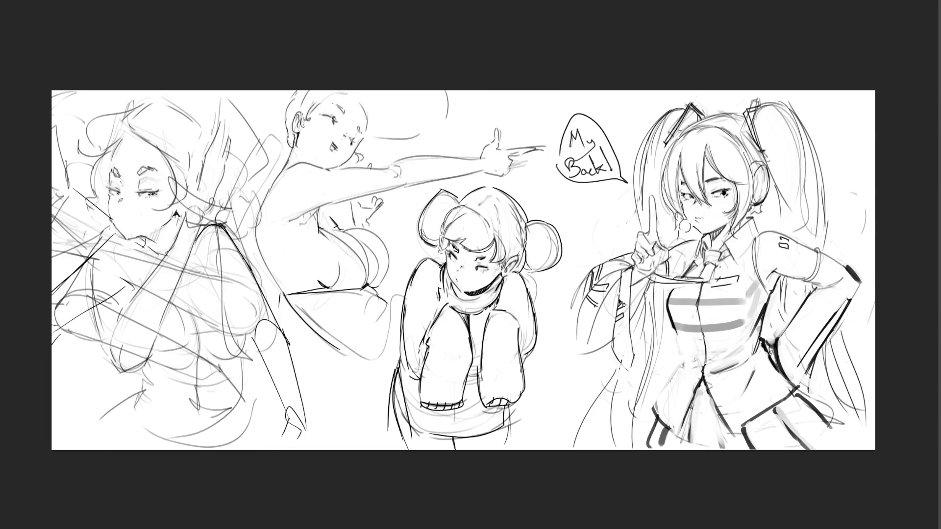
key("m")
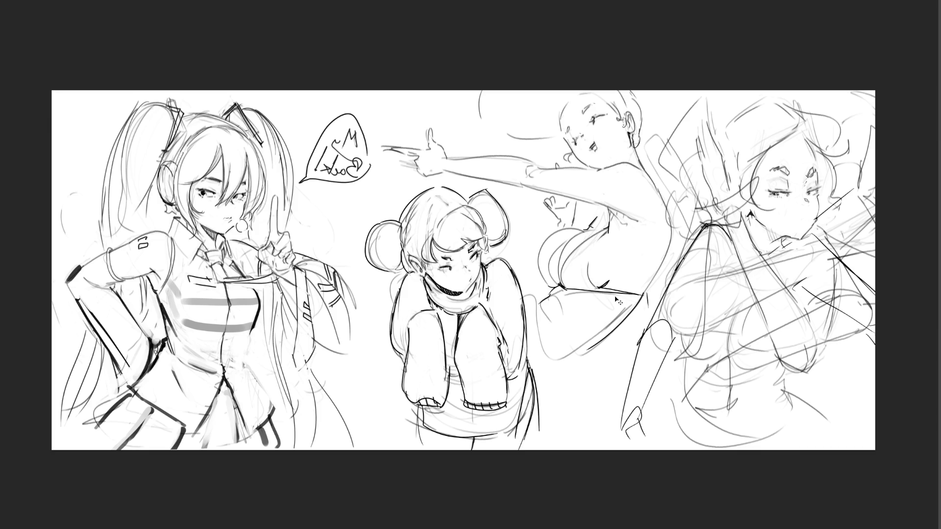
Mirror the canvas horizontally so the twin-tailed girl sits on the right.
key("m")
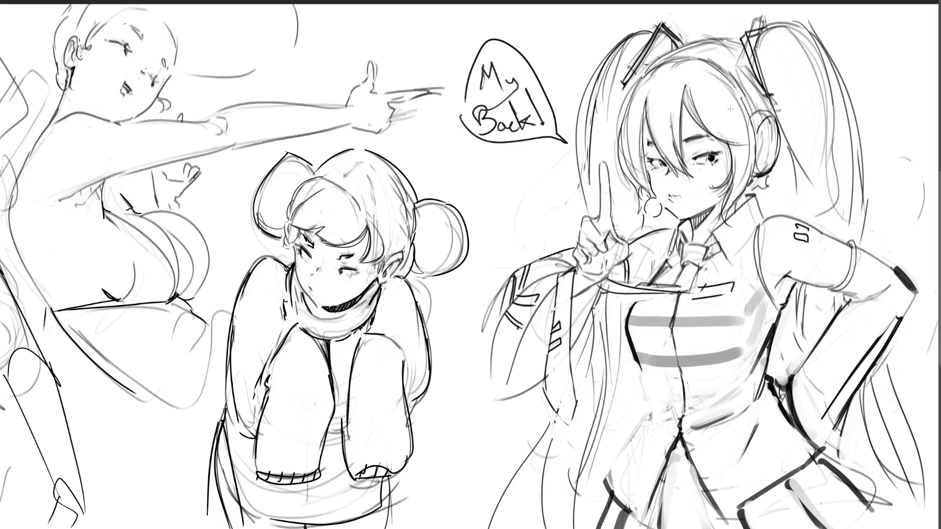
Block flat grey over the left twin-tail, lower hair strands and shoulder.
mouse_move(677, 69)
left_mouse_down()
mouse_move(602, 113)
mouse_move(613, 181)
left_mouse_up()
mouse_move(629, 84)
left_mouse_down()
mouse_move(613, 206)
mouse_move(615, 294)
mouse_move(642, 147)
mouse_move(617, 169)
mouse_move(594, 259)
mouse_move(564, 279)
mouse_move(506, 366)
mouse_move(588, 284)
mouse_move(539, 339)
mouse_move(569, 407)
mouse_move(602, 299)
mouse_move(544, 525)
mouse_move(581, 466)
mouse_move(647, 294)
mouse_move(662, 419)
mouse_move(627, 524)
left_mouse_up()
left_click_drag(657, 431, 613, 527)
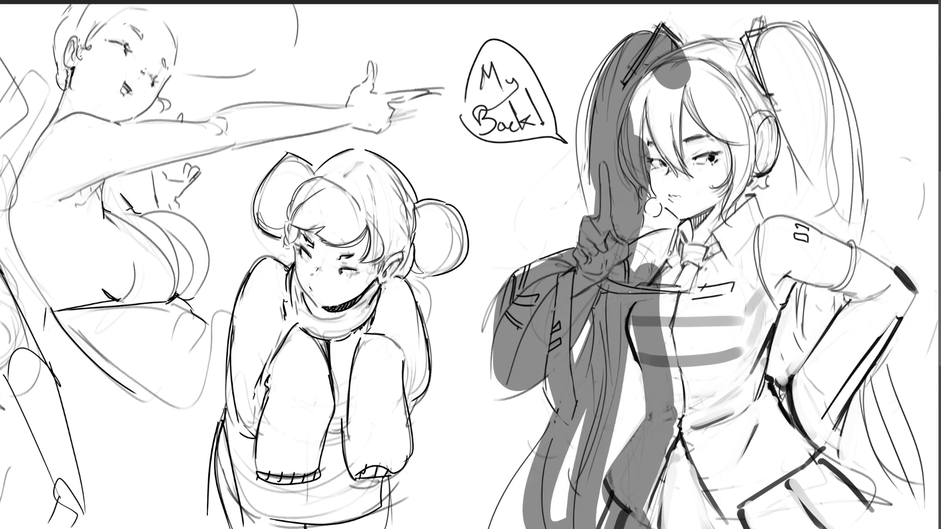
left_click_drag(676, 230, 644, 292)
Fill the chest, raised arm and white gaps by headphone, earring and neck with grey.
left_click_drag(696, 338, 686, 377)
mouse_move(649, 203)
left_mouse_down()
mouse_move(699, 215)
mouse_move(716, 251)
mouse_move(696, 152)
mouse_move(671, 122)
mouse_move(711, 64)
mouse_move(764, 216)
mouse_move(726, 73)
mouse_move(762, 50)
mouse_move(770, 83)
mouse_move(814, 69)
mouse_move(799, 38)
mouse_move(833, 186)
mouse_move(785, 47)
mouse_move(816, 220)
mouse_move(807, 112)
mouse_move(838, 245)
mouse_move(814, 299)
mouse_move(834, 343)
mouse_move(816, 260)
mouse_move(834, 481)
mouse_move(868, 278)
mouse_move(858, 495)
mouse_move(857, 176)
mouse_move(864, 469)
mouse_move(875, 522)
left_mouse_up()
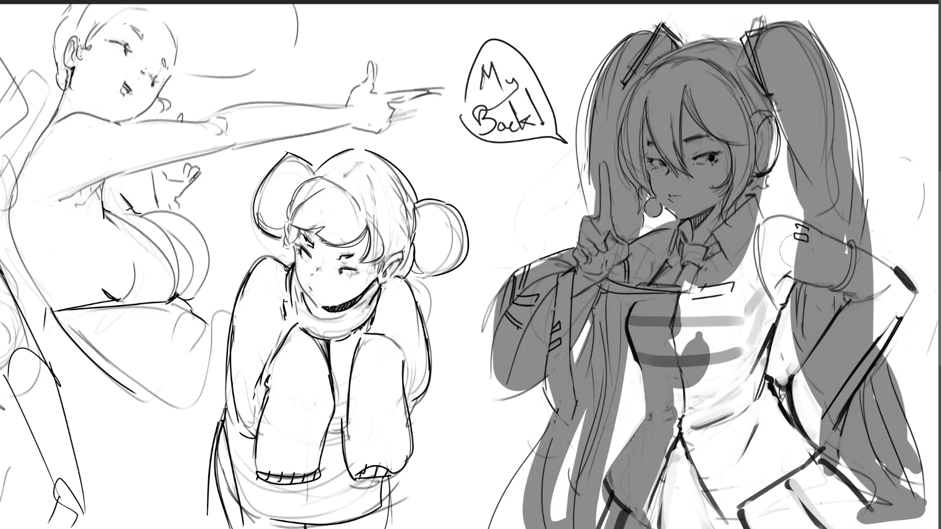
mouse_move(774, 242)
left_mouse_down()
mouse_move(711, 294)
mouse_move(765, 211)
mouse_move(720, 382)
mouse_move(683, 393)
mouse_move(735, 343)
mouse_move(756, 471)
mouse_move(804, 471)
mouse_move(823, 490)
mouse_move(694, 490)
mouse_move(724, 448)
mouse_move(799, 524)
mouse_move(803, 431)
mouse_move(780, 392)
mouse_move(812, 416)
mouse_move(889, 314)
mouse_move(882, 252)
mouse_move(911, 304)
mouse_move(878, 321)
left_mouse_up()
mouse_move(778, 122)
left_mouse_down()
mouse_move(752, 152)
mouse_move(779, 96)
mouse_move(796, 112)
left_mouse_up()
mouse_move(767, 171)
left_mouse_down()
mouse_move(770, 196)
mouse_move(750, 181)
left_mouse_up()
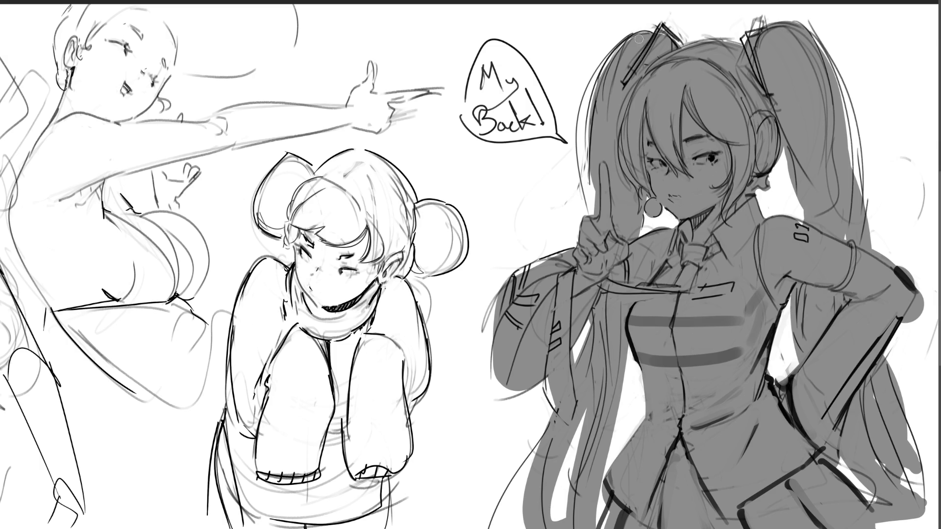
Paint a darker stroke down the hair's left edge, redoing it several times.
left_click_drag(622, 44, 584, 201)
left_click_drag(629, 37, 588, 206)
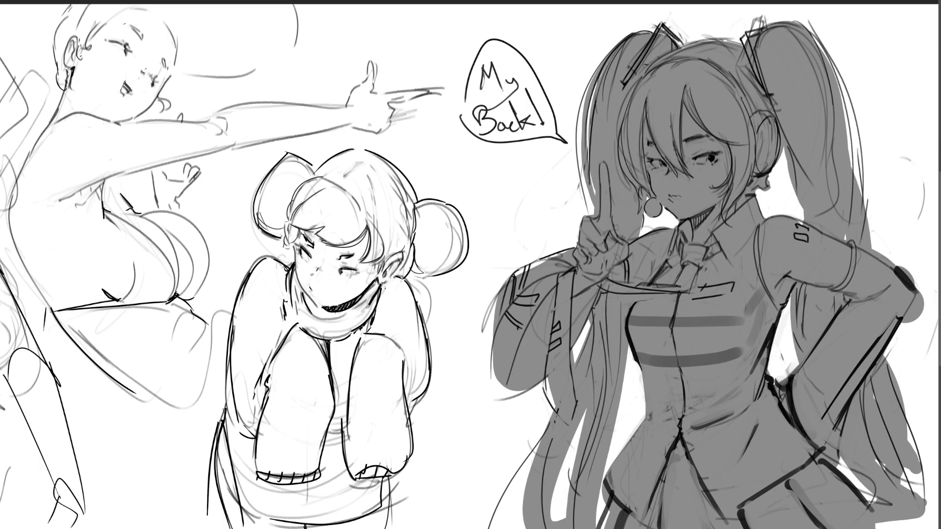
key("ctrl+z")
key("ctrl+z")
left_click_drag(646, 32, 571, 213)
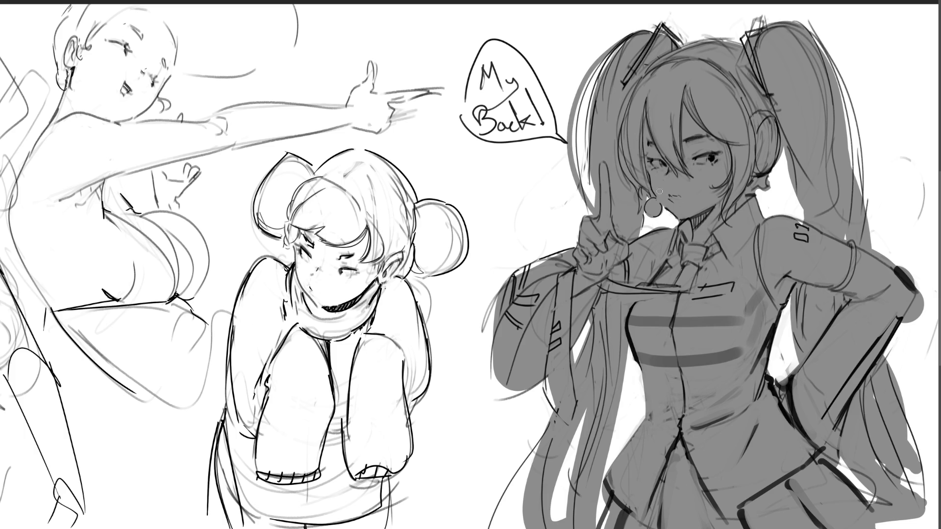
key("ctrl+z")
mouse_move(643, 29)
left_mouse_down()
mouse_move(573, 114)
mouse_move(569, 215)
mouse_move(581, 139)
mouse_move(578, 215)
left_mouse_up()
key("ctrl+z")
key("ctrl+z")
left_click_drag(646, 28, 568, 199)
key("ctrl+z")
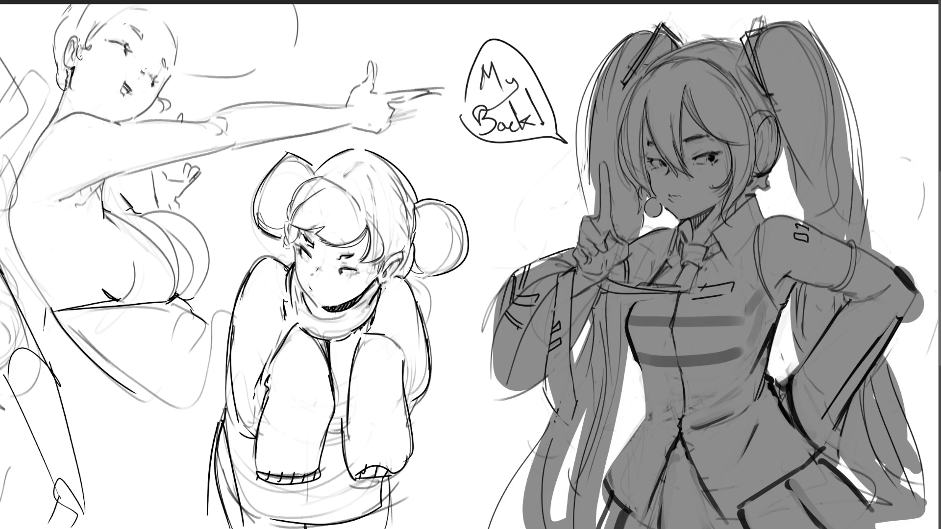
left_click_drag(639, 30, 581, 200)
key("ctrl+z")
mouse_move(641, 29)
left_mouse_down()
mouse_move(594, 76)
mouse_move(576, 216)
left_mouse_up()
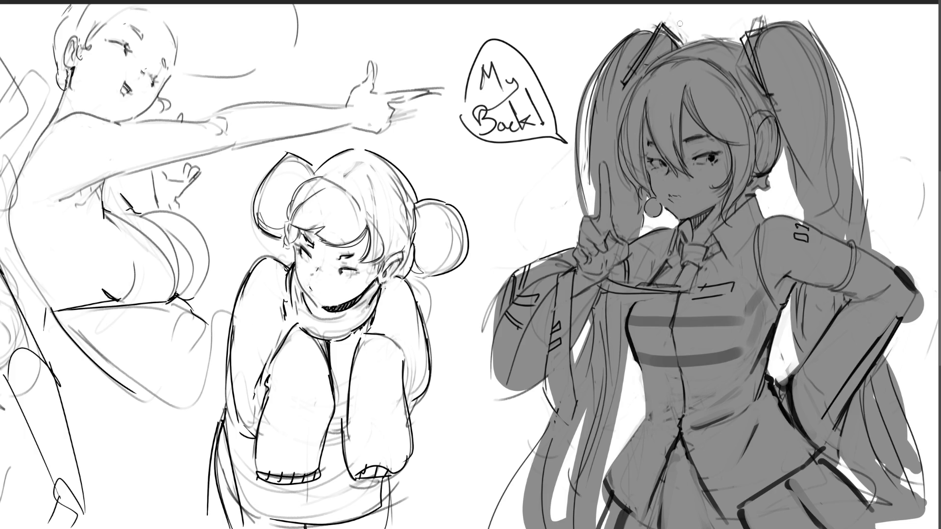
key("ctrl+z")
left_click_drag(645, 30, 576, 210)
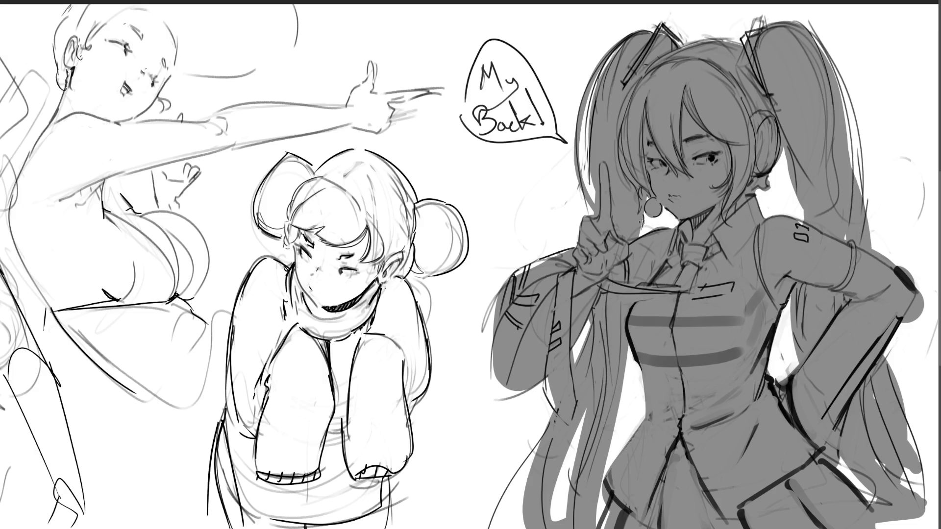
Adjust both twin-tails' outer edges and add dark strands through the lower left hair.
mouse_move(817, 43)
left_mouse_down()
mouse_move(857, 181)
mouse_move(842, 69)
mouse_move(859, 193)
left_mouse_up()
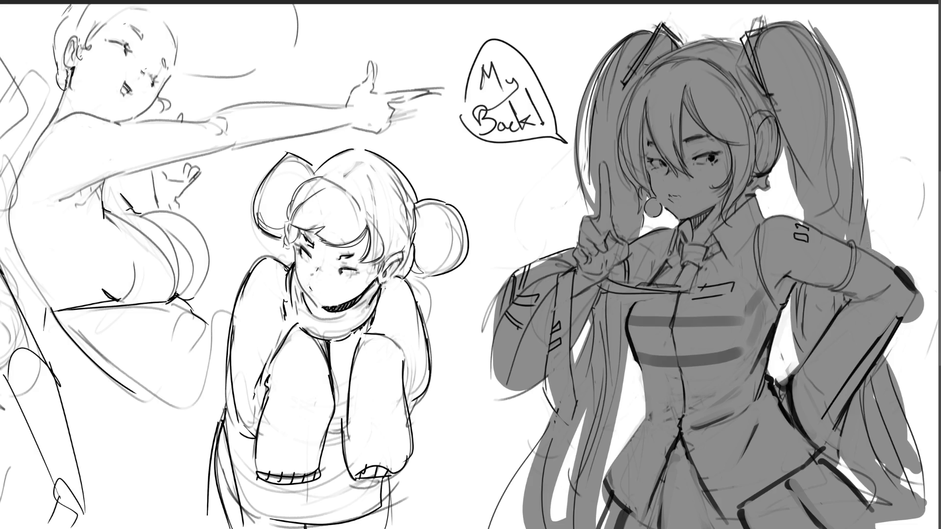
mouse_move(608, 36)
left_mouse_down()
mouse_move(572, 197)
mouse_move(575, 154)
left_mouse_up()
left_click_drag(588, 206, 581, 160)
left_click_drag(593, 216, 594, 189)
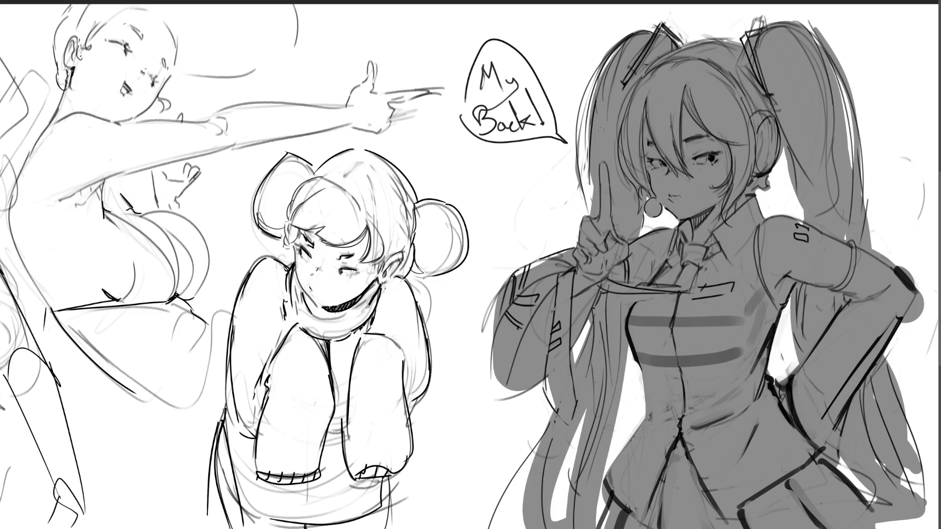
left_click_drag(645, 212, 644, 230)
left_click_drag(581, 331, 572, 354)
left_click_drag(579, 427, 565, 506)
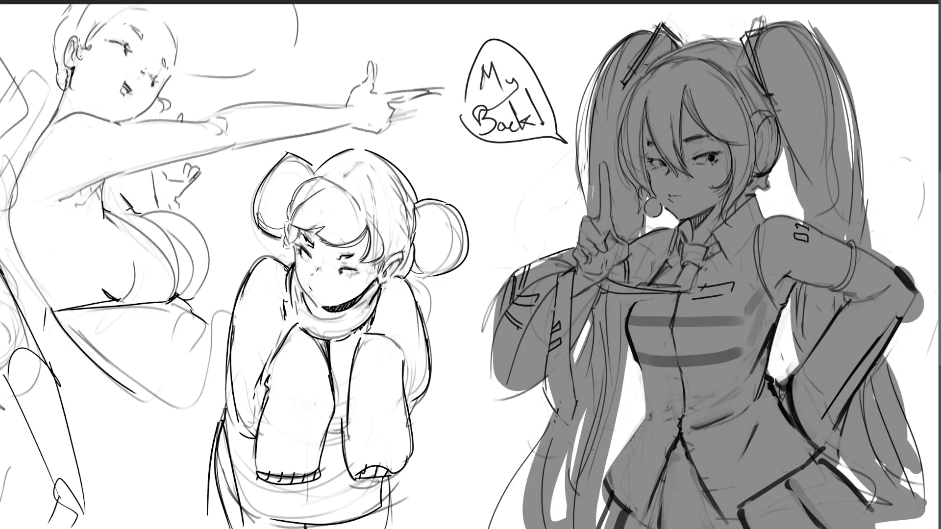
left_click_drag(544, 431, 517, 528)
left_click_drag(619, 408, 610, 468)
left_click_drag(629, 358, 617, 457)
Shade the sleeve and right hair edge, fill remaining white gaps, and retrace arm and antenna lines.
left_click_drag(782, 156, 802, 222)
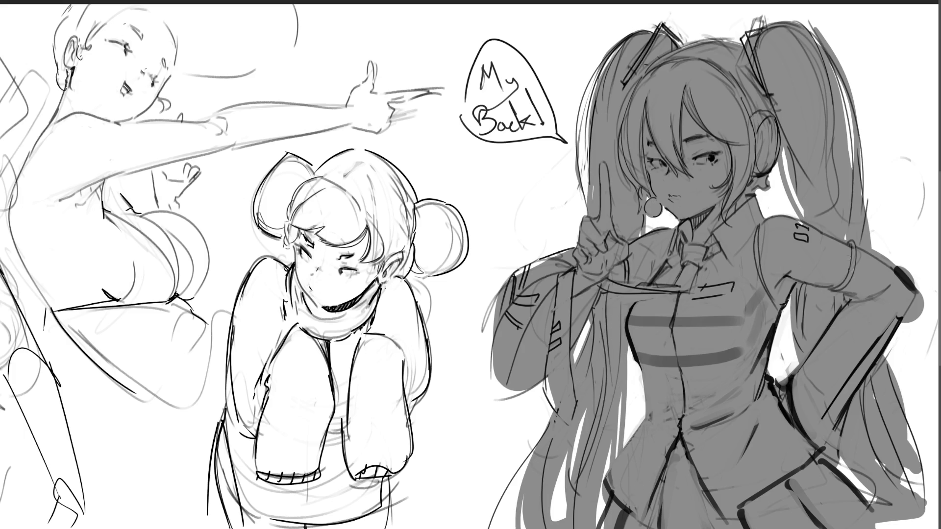
left_click_drag(799, 295, 788, 367)
mouse_move(905, 405)
left_mouse_down()
mouse_move(917, 495)
mouse_move(938, 508)
mouse_move(928, 528)
mouse_move(921, 495)
left_mouse_up()
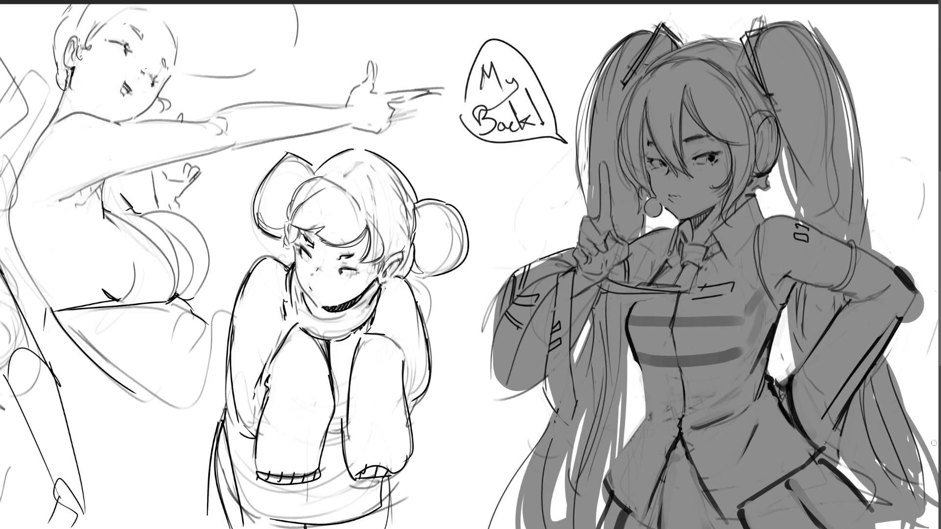
mouse_move(881, 461)
left_mouse_down()
mouse_move(897, 527)
mouse_move(931, 528)
left_mouse_up()
mouse_move(921, 446)
left_mouse_down()
mouse_move(936, 524)
mouse_move(929, 476)
left_mouse_up()
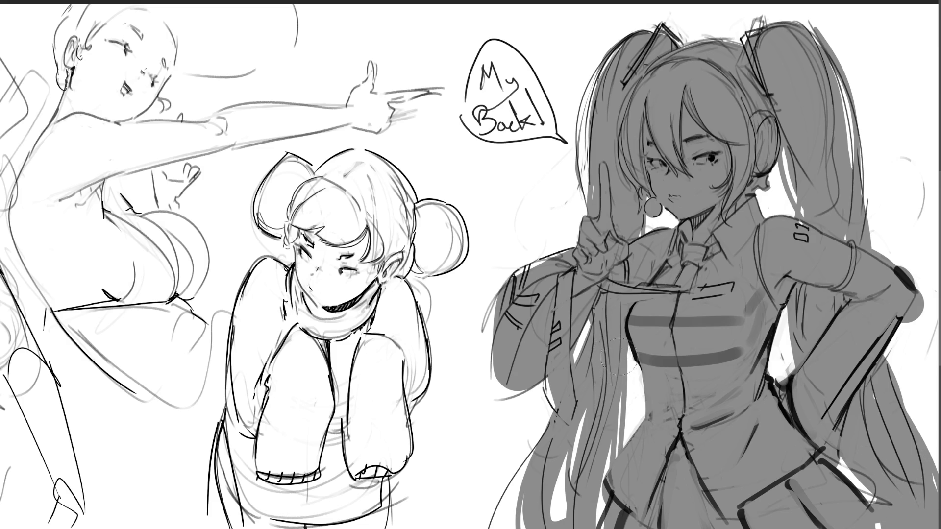
left_click_drag(620, 396, 606, 473)
left_click_drag(631, 346, 633, 425)
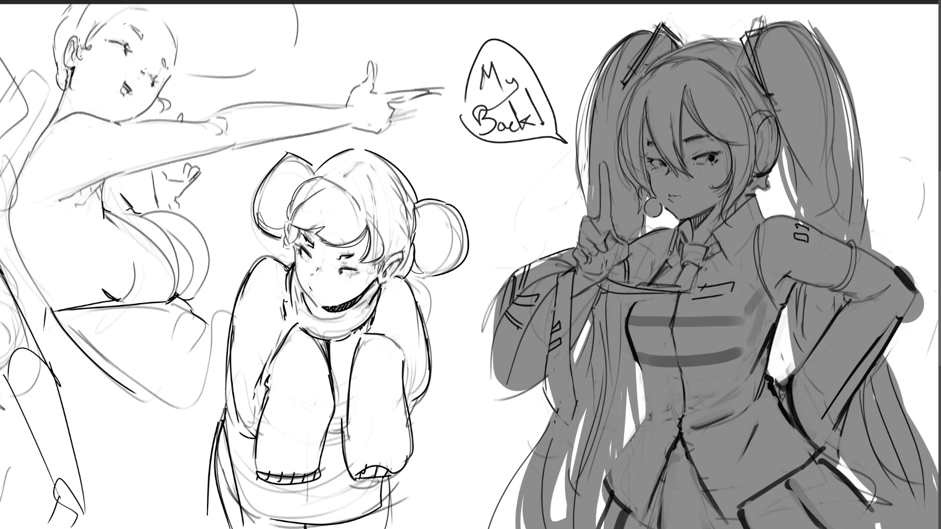
left_click_drag(518, 276, 558, 255)
mouse_move(662, 23)
left_mouse_down()
mouse_move(682, 46)
mouse_move(667, 29)
left_mouse_up()
Undo the antenna retrace, erase grey past the right elbow, and sharpen waist and skirt edges.
key("ctrl+z")
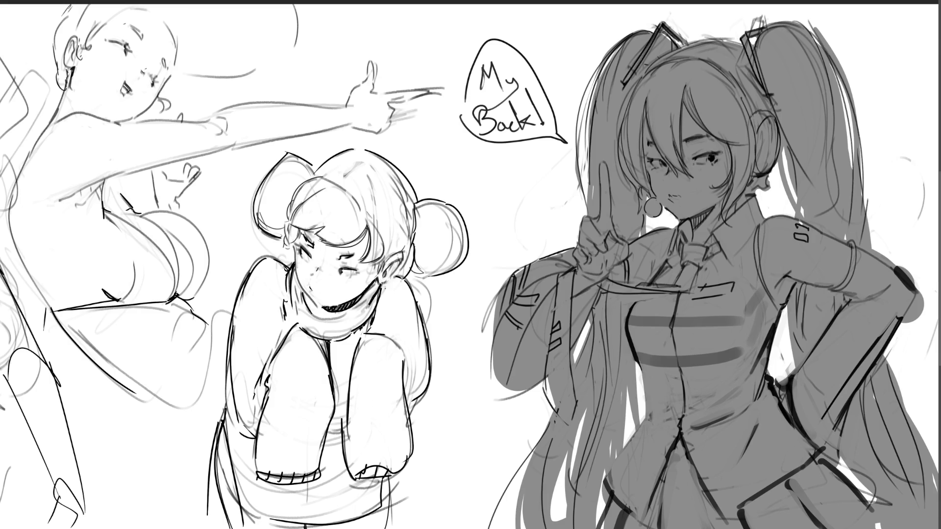
mouse_move(922, 300)
left_mouse_down()
mouse_move(914, 317)
mouse_move(924, 305)
left_mouse_up()
left_click_drag(637, 359, 646, 425)
left_click_drag(602, 528, 597, 515)
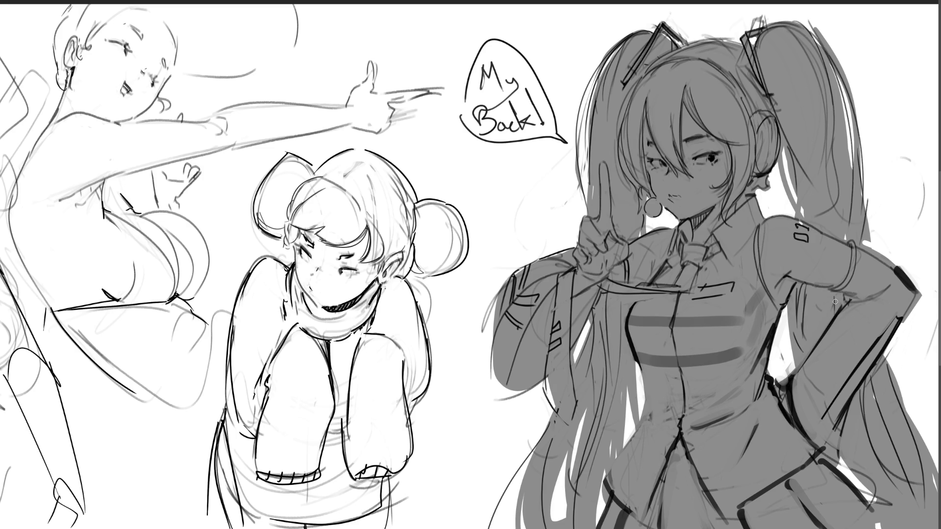
Darken the hair's left edge and lighten the neck area beside the collar.
left_click_drag(588, 123, 577, 205)
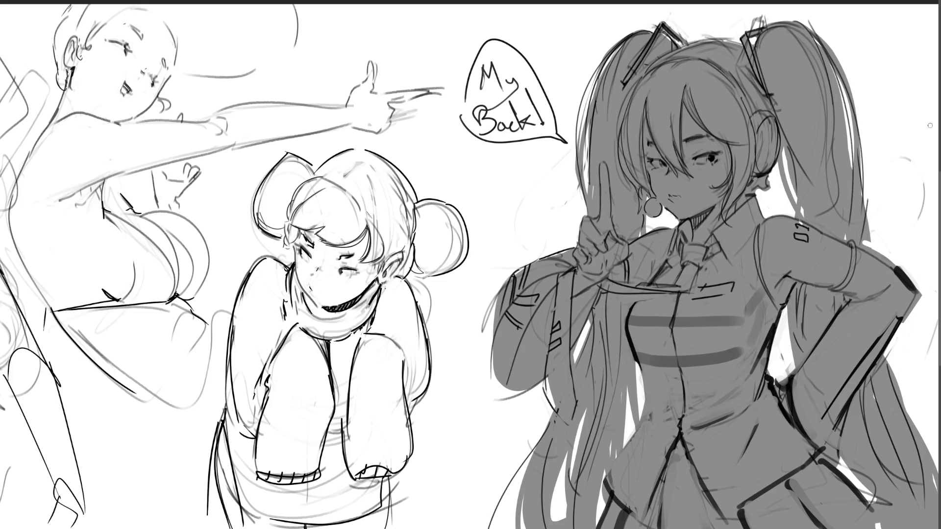
mouse_move(748, 197)
left_mouse_down()
mouse_move(726, 241)
mouse_move(750, 211)
mouse_move(750, 228)
mouse_move(727, 231)
mouse_move(735, 226)
mouse_move(748, 259)
mouse_move(750, 304)
mouse_move(728, 237)
mouse_move(699, 253)
mouse_move(685, 245)
mouse_move(674, 280)
mouse_move(640, 310)
mouse_move(659, 402)
left_mouse_up()
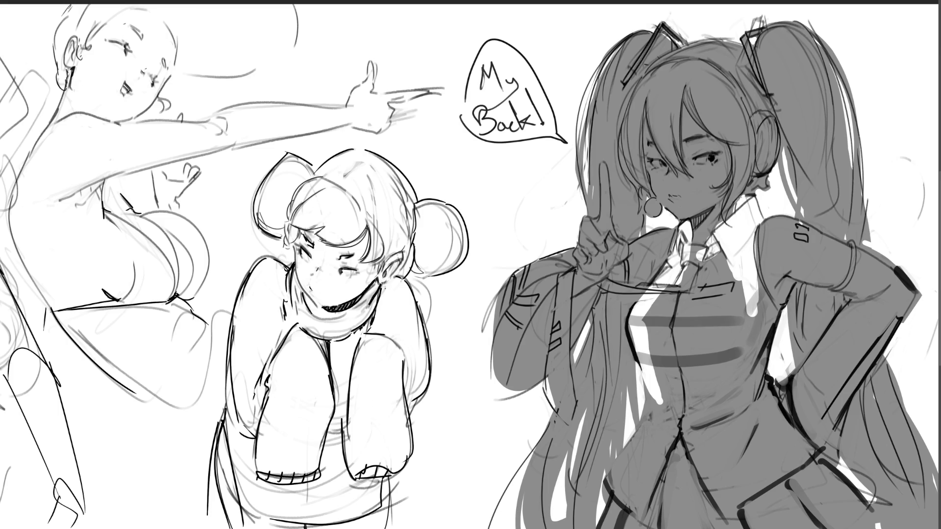
left_click_drag(744, 194, 758, 224)
Redraw a thin line along the collar edge, retrying it with undo.
key("ctrl+z")
mouse_move(744, 195)
left_mouse_down()
mouse_move(757, 225)
mouse_move(730, 254)
left_mouse_up()
key("ctrl+z")
left_click_drag(755, 223, 729, 259)
left_click_drag(749, 220, 730, 260)
Brighten the chest, waist edge and shirt centre with white, and darken the skirt below.
mouse_move(753, 300)
left_mouse_down()
mouse_move(773, 314)
mouse_move(767, 354)
mouse_move(767, 265)
mouse_move(755, 328)
mouse_move(753, 279)
mouse_move(769, 324)
mouse_move(765, 361)
left_mouse_up()
mouse_move(770, 316)
left_mouse_down()
mouse_move(752, 392)
mouse_move(762, 387)
mouse_move(797, 439)
mouse_move(737, 500)
mouse_move(689, 432)
mouse_move(633, 515)
mouse_move(658, 323)
mouse_move(703, 267)
mouse_move(648, 350)
left_mouse_up()
mouse_move(667, 319)
left_mouse_down()
mouse_move(719, 276)
mouse_move(732, 283)
mouse_move(752, 351)
mouse_move(708, 402)
mouse_move(687, 376)
mouse_move(728, 481)
mouse_move(730, 353)
mouse_move(735, 406)
mouse_move(764, 441)
mouse_move(773, 424)
mouse_move(780, 444)
left_mouse_up()
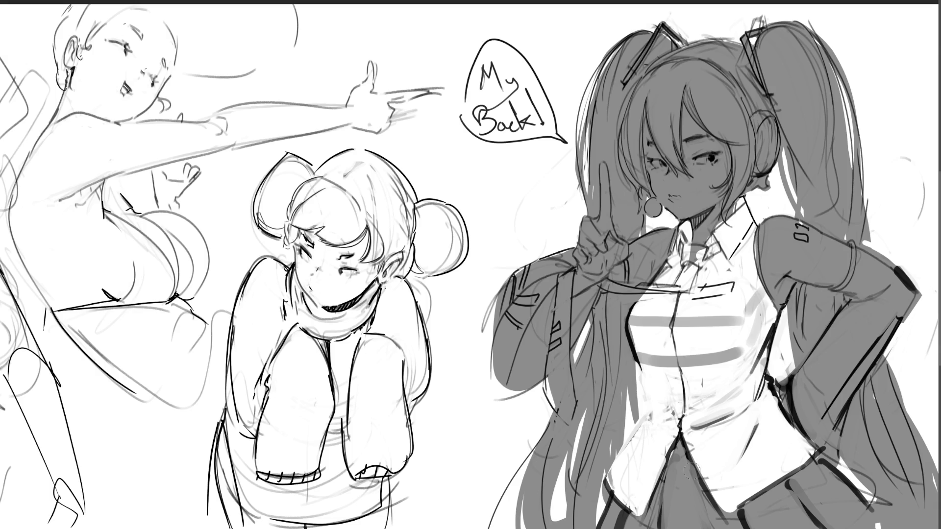
mouse_move(686, 463)
left_mouse_down()
mouse_move(645, 527)
mouse_move(726, 527)
mouse_move(701, 500)
mouse_move(673, 527)
mouse_move(669, 505)
mouse_move(645, 527)
left_mouse_up()
Darken the lower skirt and both sleeves with dark grey.
mouse_move(663, 493)
left_mouse_down()
mouse_move(628, 522)
mouse_move(606, 512)
mouse_move(735, 524)
mouse_move(784, 475)
mouse_move(862, 510)
mouse_move(833, 480)
mouse_move(809, 510)
mouse_move(836, 527)
left_mouse_up()
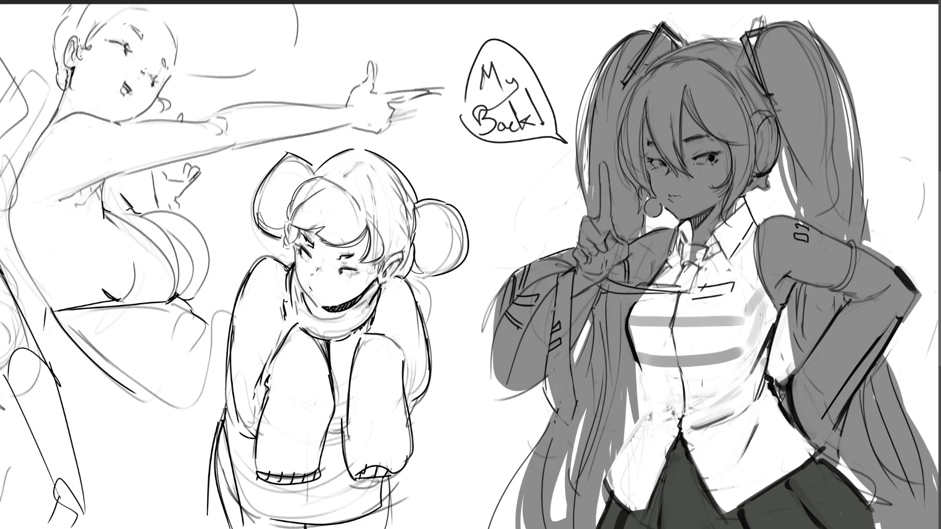
mouse_move(857, 245)
left_mouse_down()
mouse_move(847, 299)
mouse_move(811, 370)
mouse_move(813, 449)
mouse_move(907, 285)
mouse_move(859, 300)
mouse_move(868, 313)
mouse_move(819, 417)
mouse_move(825, 378)
left_mouse_up()
mouse_move(557, 272)
left_mouse_down()
mouse_move(501, 369)
mouse_move(548, 260)
mouse_move(526, 255)
mouse_move(523, 379)
mouse_move(549, 289)
mouse_move(529, 300)
mouse_move(580, 321)
mouse_move(571, 350)
mouse_move(566, 260)
mouse_move(620, 272)
mouse_move(617, 284)
left_mouse_up()
Fill the headphones and both hair ornaments dark grey, then paint the face pale skin tone.
mouse_move(779, 130)
left_mouse_down()
mouse_move(757, 123)
mouse_move(762, 167)
mouse_move(769, 142)
mouse_move(754, 157)
left_mouse_up()
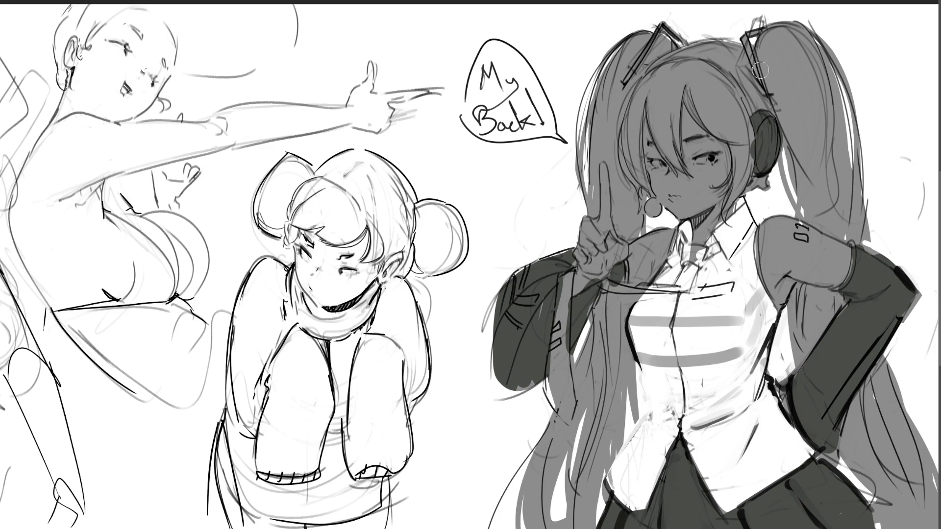
left_click_drag(646, 203, 656, 212)
left_click_drag(754, 42, 741, 30)
left_click_drag(741, 35, 759, 79)
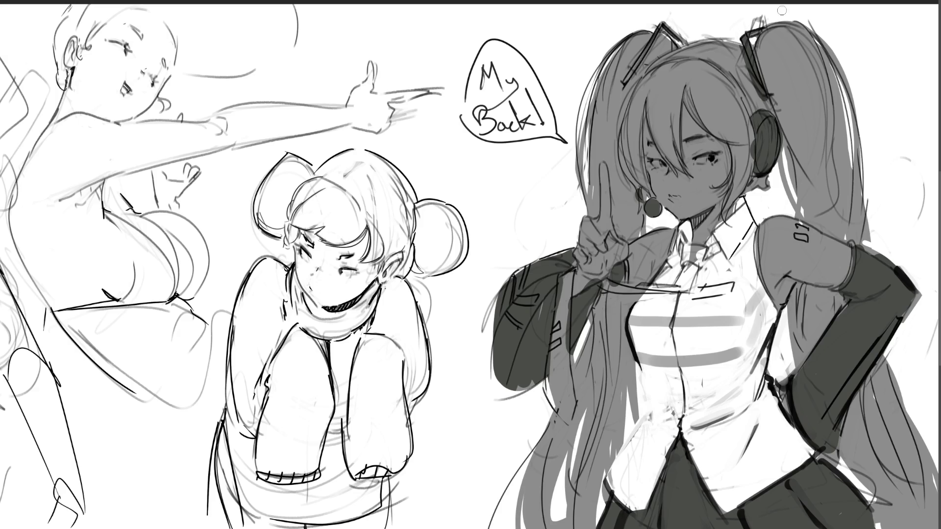
left_click_drag(659, 30, 627, 79)
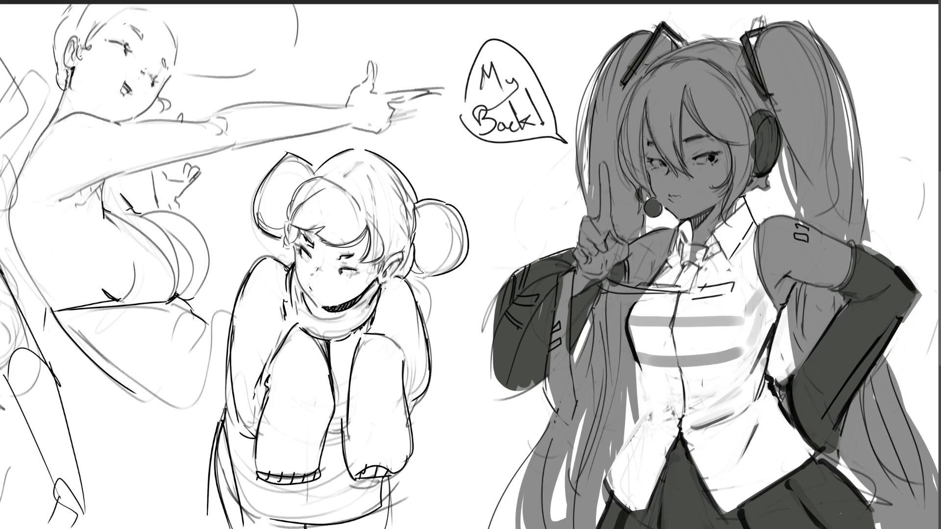
left_click_drag(646, 120, 679, 203)
mouse_move(659, 156)
left_mouse_down()
mouse_move(683, 213)
mouse_move(695, 205)
mouse_move(702, 235)
mouse_move(727, 161)
mouse_move(688, 147)
mouse_move(681, 186)
mouse_move(718, 157)
mouse_move(707, 190)
left_mouse_up()
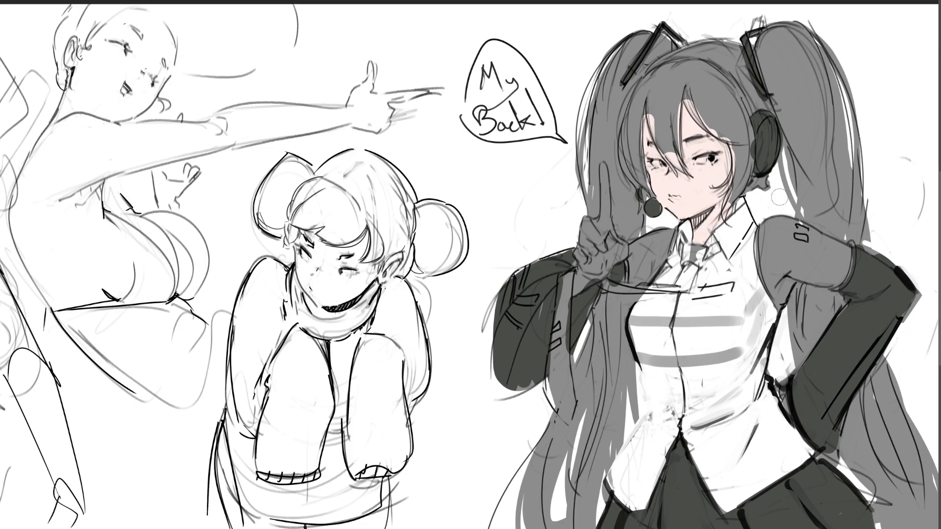
Paint a bare shoulder at the 01 mark, a skin-toned pointing finger, and start a teal tie.
mouse_move(769, 234)
left_mouse_down()
mouse_move(765, 258)
mouse_move(779, 301)
mouse_move(789, 260)
left_mouse_up()
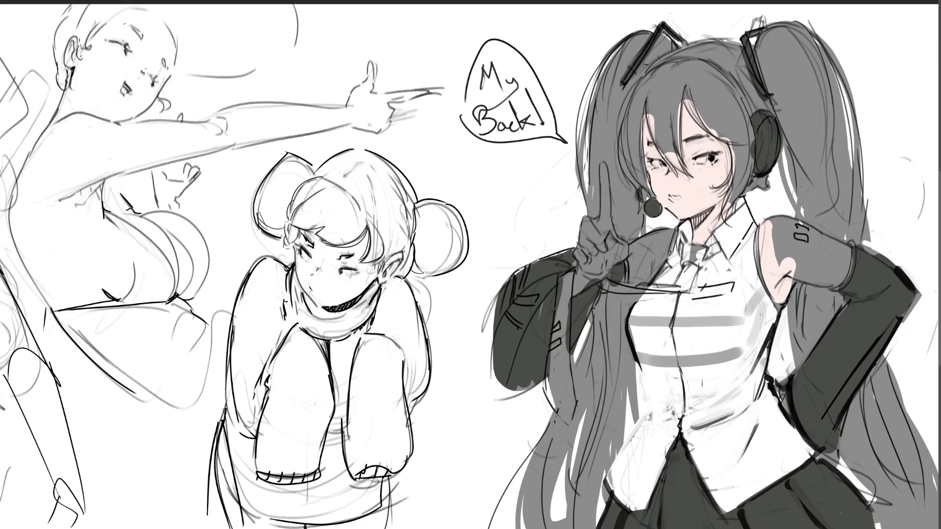
mouse_move(779, 219)
left_mouse_down()
mouse_move(799, 265)
mouse_move(785, 228)
mouse_move(833, 248)
mouse_move(836, 270)
mouse_move(809, 274)
mouse_move(828, 274)
mouse_move(838, 245)
left_mouse_up()
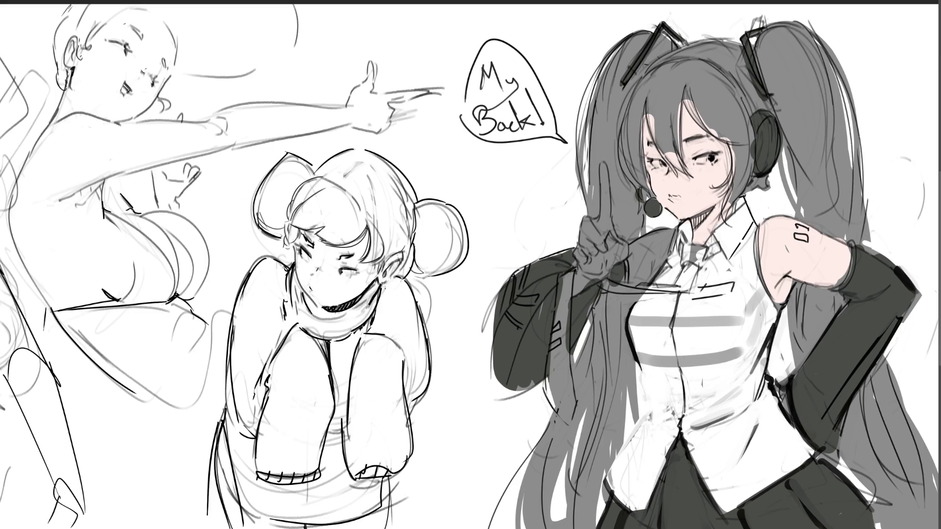
mouse_move(603, 168)
left_mouse_down()
mouse_move(605, 248)
mouse_move(601, 215)
mouse_move(578, 218)
mouse_move(581, 249)
mouse_move(594, 260)
mouse_move(604, 233)
mouse_move(620, 248)
mouse_move(583, 281)
left_mouse_up()
mouse_move(625, 243)
left_mouse_down()
mouse_move(637, 264)
mouse_move(661, 225)
left_mouse_up()
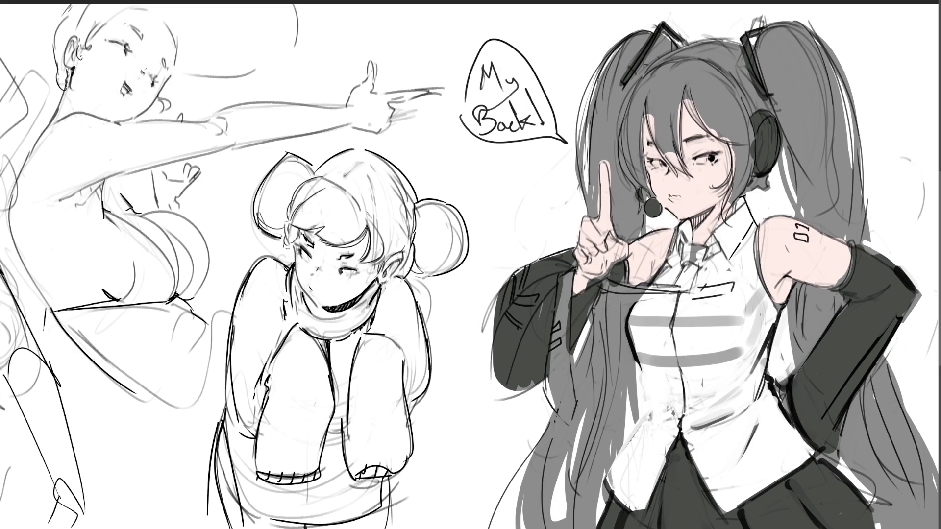
left_click_drag(566, 260, 561, 392)
Finish the teal tie up to a collar knot and add teal trim along arm and collar.
mouse_move(558, 279)
left_mouse_down()
mouse_move(554, 360)
mouse_move(564, 331)
mouse_move(568, 409)
left_mouse_up()
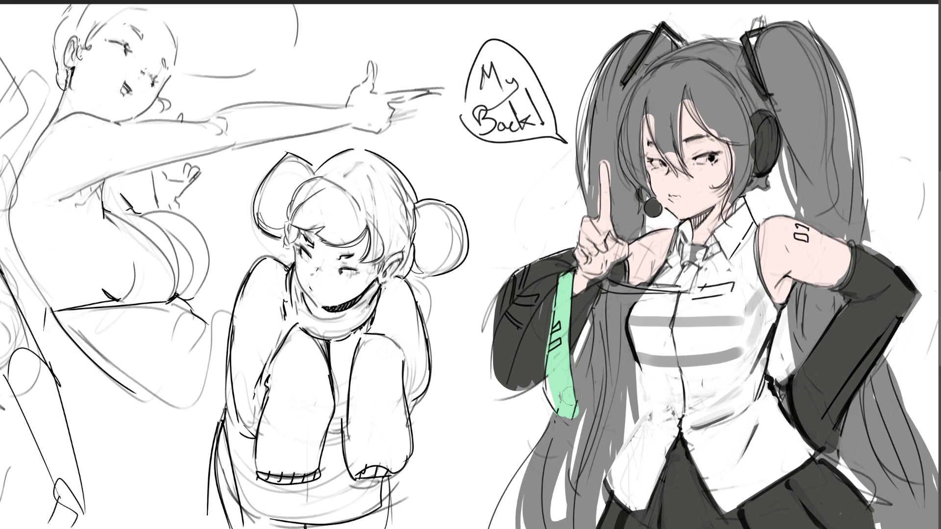
mouse_move(604, 283)
left_mouse_down()
mouse_move(602, 295)
mouse_move(684, 294)
mouse_move(696, 253)
mouse_move(680, 244)
mouse_move(714, 256)
left_mouse_up()
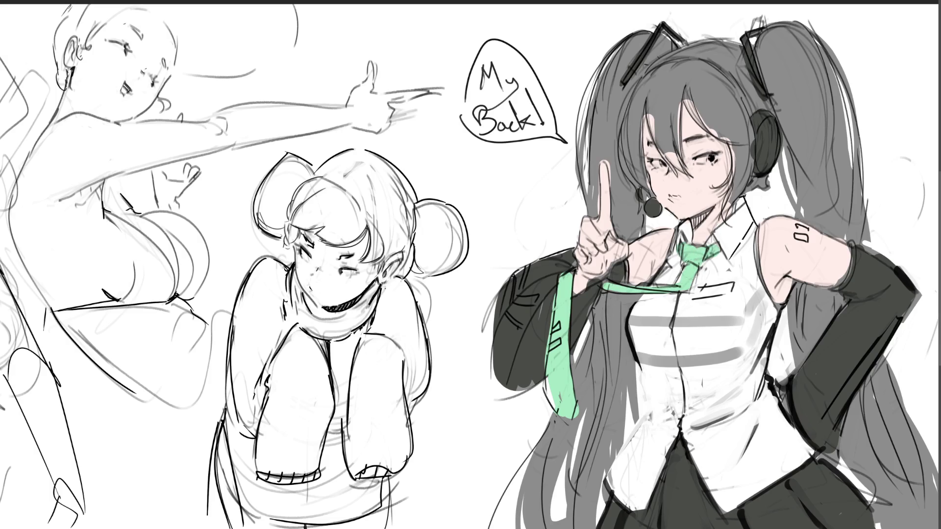
mouse_move(760, 221)
left_mouse_down()
mouse_move(758, 270)
mouse_move(779, 324)
left_mouse_up()
left_click_drag(676, 232, 645, 291)
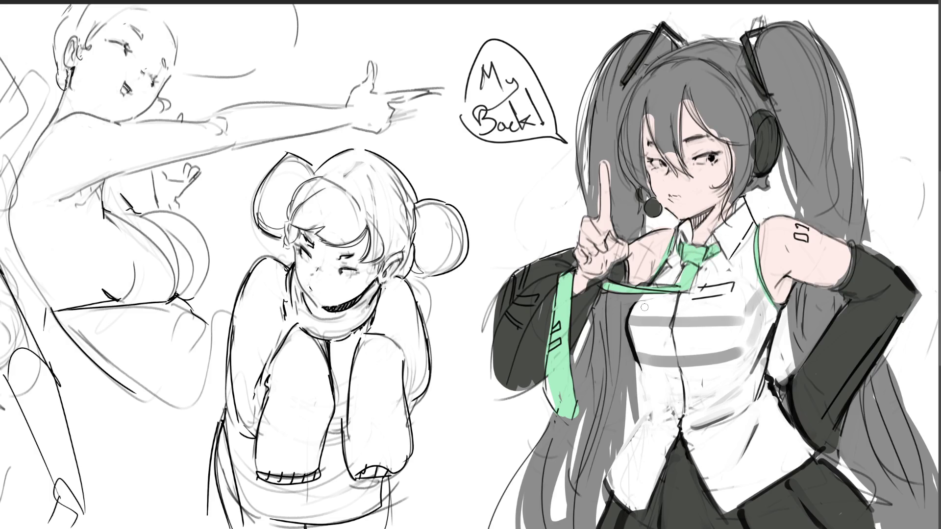
Paint teal trim along the right sleeve's inner edge, cuff top and two sleeve stripes.
left_click_drag(791, 389, 834, 450)
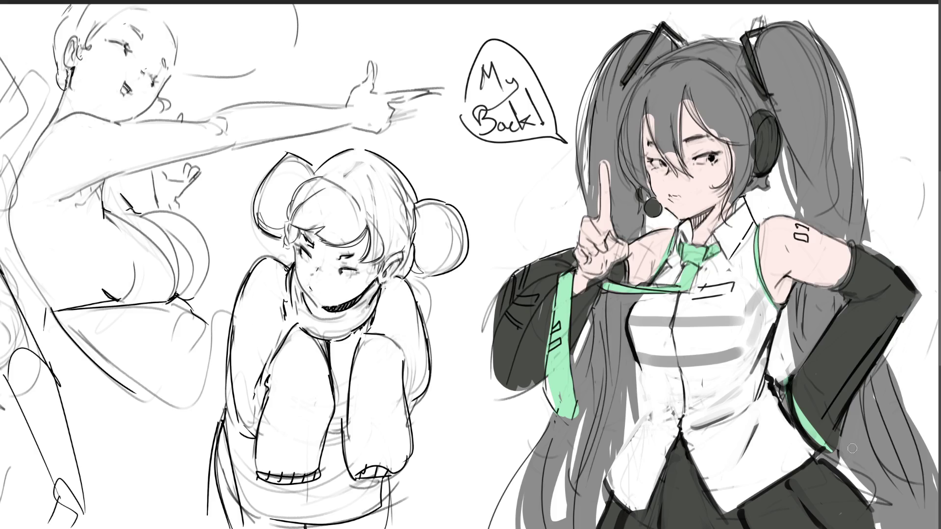
left_click_drag(855, 241, 833, 294)
left_click_drag(900, 318, 824, 415)
left_click_drag(884, 354, 833, 434)
Add teal stripes to the left sleeve and cuff, a skirt-hem mark, and light-green sleeve fill.
mouse_move(523, 266)
left_mouse_down()
mouse_move(521, 300)
mouse_move(542, 300)
mouse_move(508, 318)
left_mouse_up()
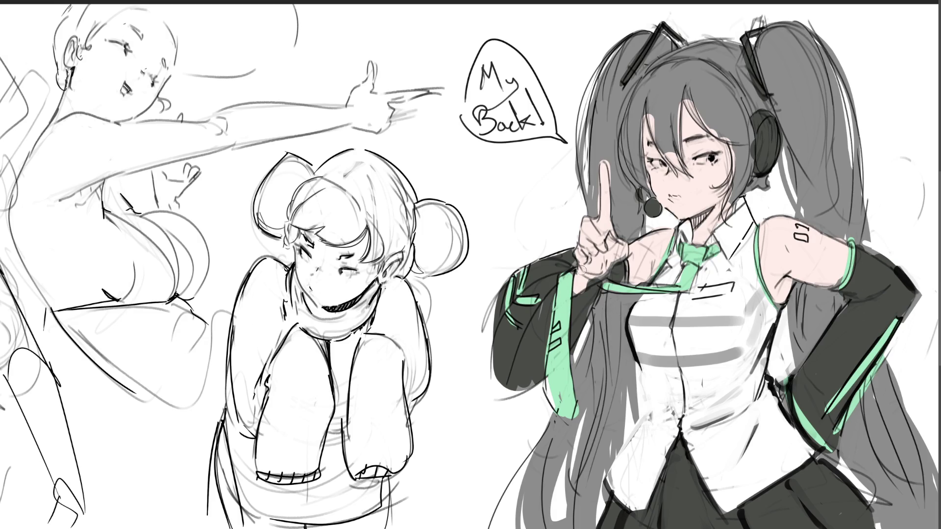
left_click_drag(556, 286, 509, 391)
left_click_drag(625, 262, 621, 280)
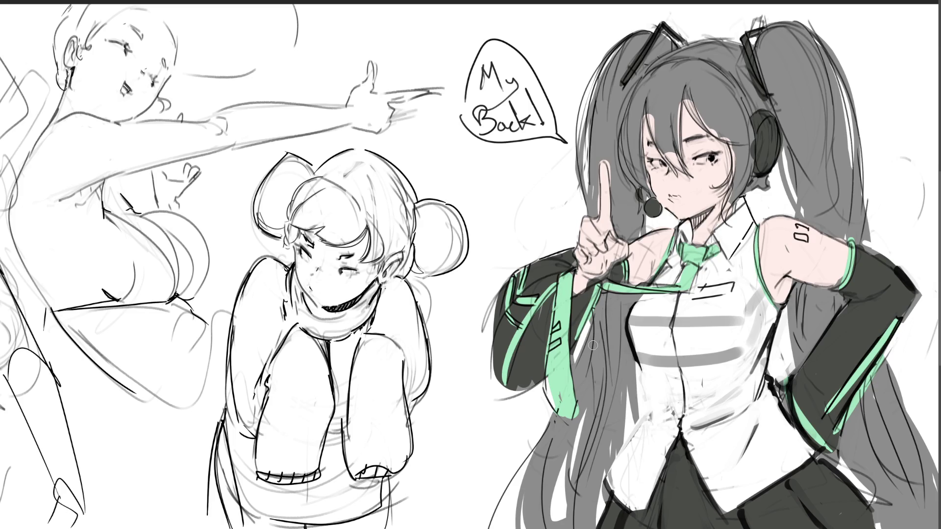
left_click_drag(875, 526, 880, 523)
mouse_move(549, 302)
left_mouse_down()
mouse_move(517, 365)
mouse_move(532, 382)
mouse_move(546, 324)
mouse_move(575, 325)
left_mouse_up()
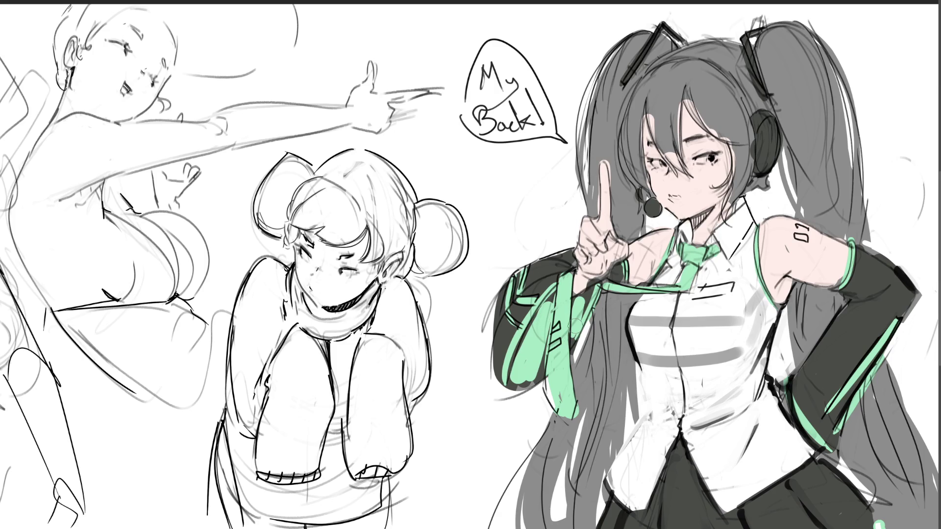
Undo the light-green sleeve fill and tint both irises and the eyebrow line teal.
key("ctrl+z")
key("ctrl+z")
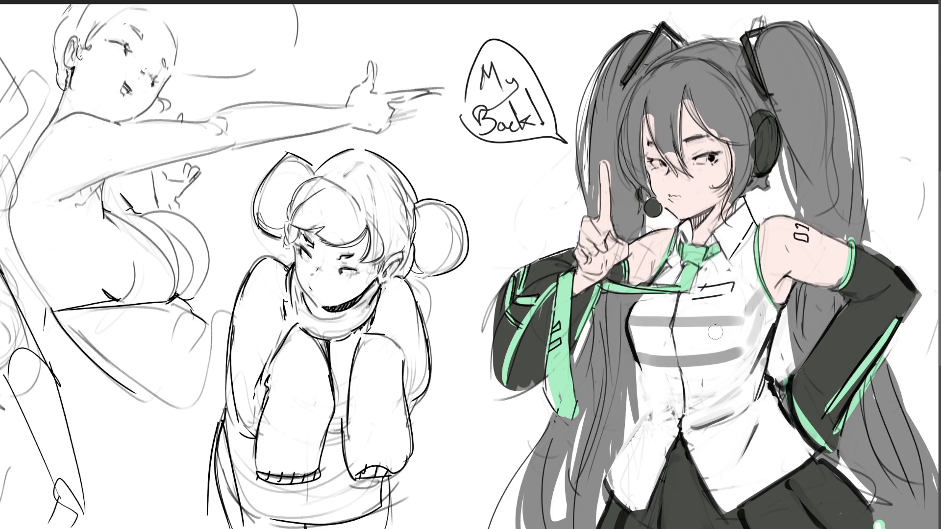
left_click_drag(710, 155, 715, 152)
left_click_drag(660, 162, 672, 160)
mouse_move(687, 142)
left_mouse_down()
mouse_move(696, 139)
mouse_move(659, 142)
left_mouse_up()
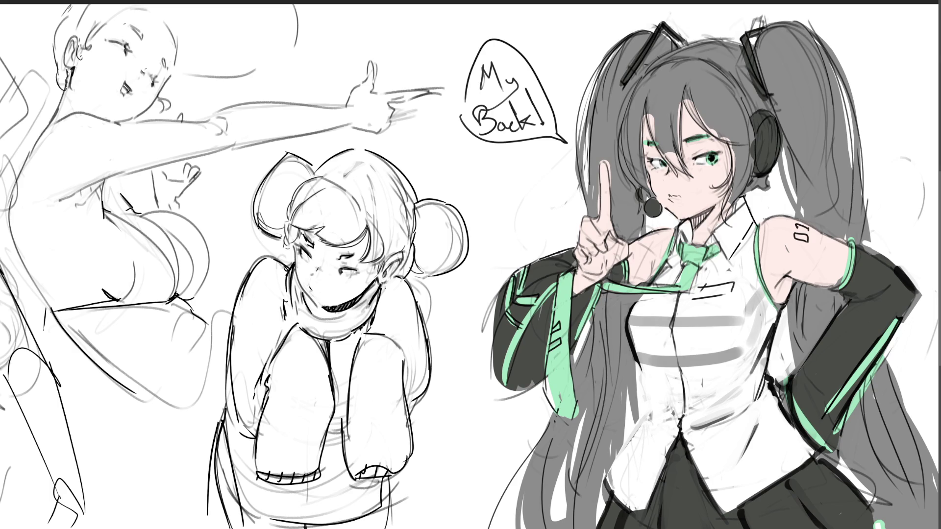
Lasso the hair and paint both twin tails and the top of the hair teal.
mouse_move(687, 51)
left_mouse_down()
mouse_move(667, 38)
mouse_move(637, 120)
left_mouse_up()
mouse_move(767, 196)
left_mouse_down()
mouse_move(661, 268)
mouse_move(579, 441)
mouse_move(882, 466)
left_mouse_up()
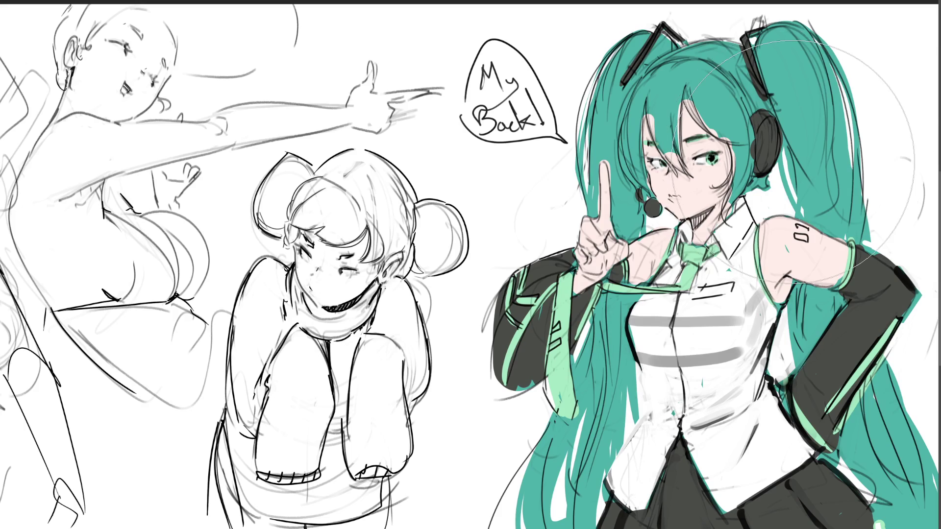
key("e")
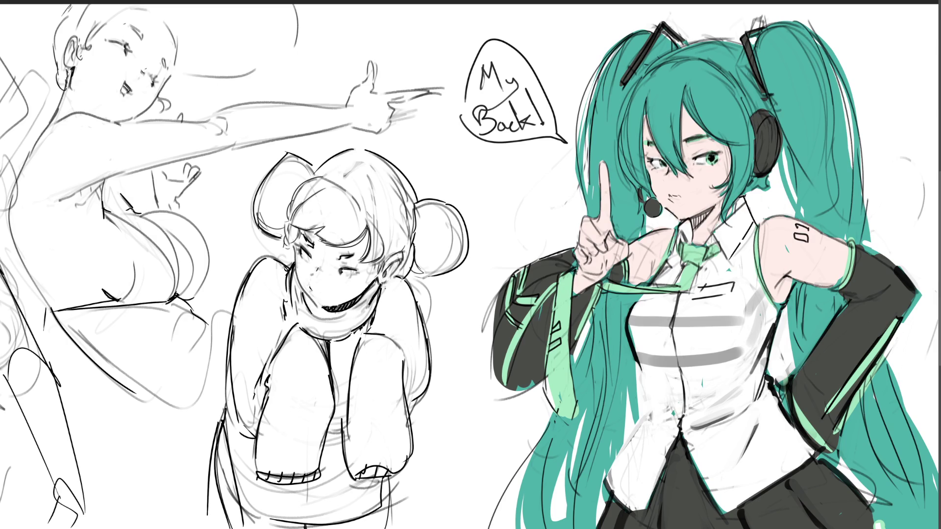
Paint the tie and strap teal, stroke the sleeve strap dark, grey by the waist, and darken the pupil.
mouse_move(571, 274)
left_mouse_down()
mouse_move(551, 390)
mouse_move(563, 387)
mouse_move(571, 416)
left_mouse_up()
mouse_move(567, 344)
left_mouse_down()
mouse_move(568, 318)
mouse_move(527, 313)
mouse_move(503, 373)
mouse_move(523, 285)
mouse_move(519, 297)
mouse_move(536, 300)
mouse_move(532, 326)
left_mouse_up()
mouse_move(594, 290)
left_mouse_down()
mouse_move(582, 327)
mouse_move(648, 290)
mouse_move(672, 290)
mouse_move(689, 250)
mouse_move(703, 254)
left_mouse_up()
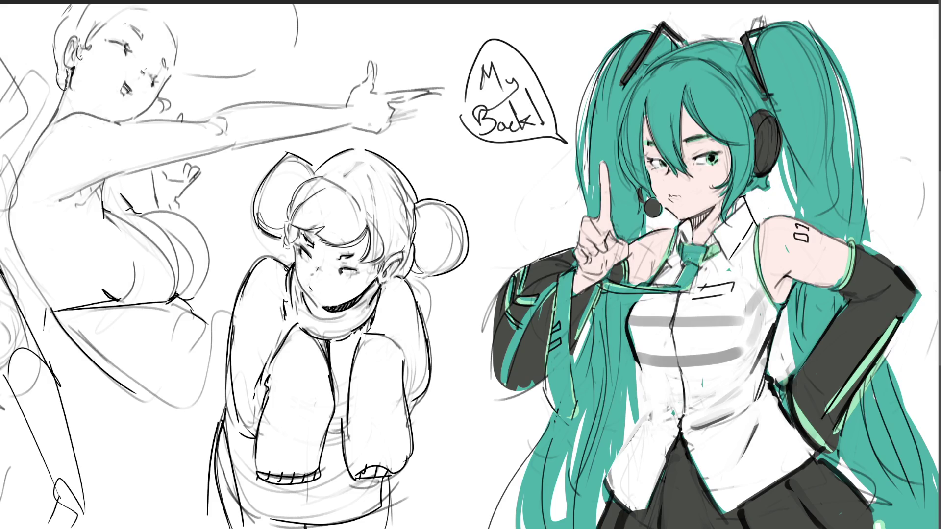
mouse_move(687, 287)
left_mouse_down()
mouse_move(710, 251)
mouse_move(667, 255)
mouse_move(658, 275)
left_mouse_up()
left_click_drag(797, 391, 825, 451)
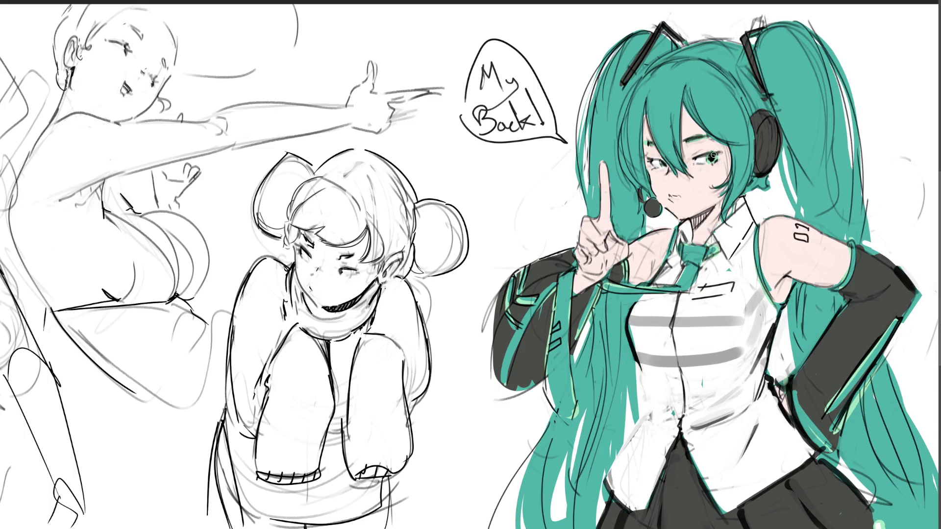
left_click(714, 156)
Paint the hair clip red with a pink highlight, stroke the 01 number dark red, and undo stray earpiece pink.
left_click_drag(743, 38, 747, 46)
left_click_drag(748, 45, 757, 78)
left_click_drag(796, 240, 809, 233)
left_click_drag(800, 234, 793, 232)
left_click_drag(764, 137, 763, 158)
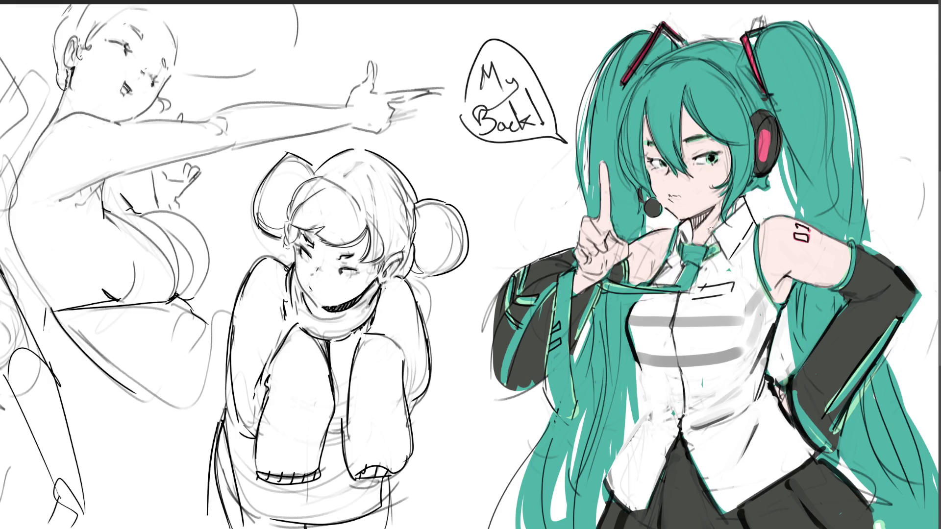
key("ctrl+z")
key("ctrl+z")
key("ctrl+z")
Dab pink on the headphone earpiece and brush blush under the right and left eyes.
left_click_drag(765, 146, 766, 152)
mouse_move(693, 165)
left_mouse_down()
mouse_move(720, 166)
mouse_move(703, 145)
left_mouse_up()
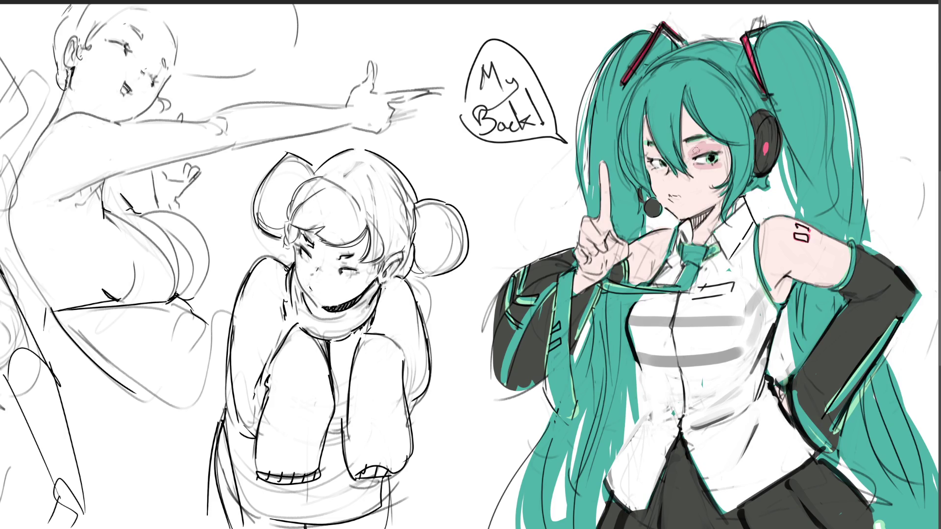
mouse_move(656, 170)
left_mouse_down()
mouse_move(681, 176)
mouse_move(678, 198)
mouse_move(702, 175)
mouse_move(661, 182)
left_mouse_up()
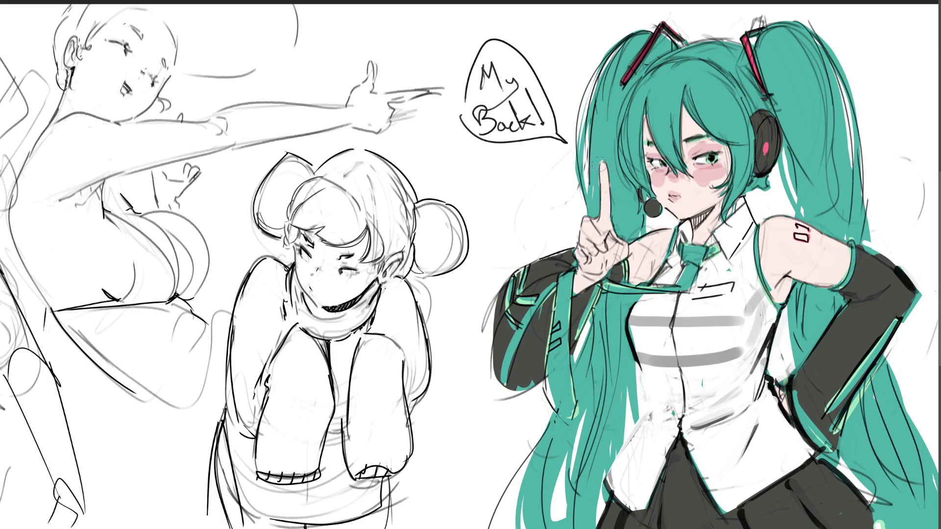
Retrace the raised finger's outline and shade the shoulders pink around the 01 number.
mouse_move(604, 161)
left_mouse_down()
mouse_move(586, 255)
mouse_move(618, 246)
left_mouse_up()
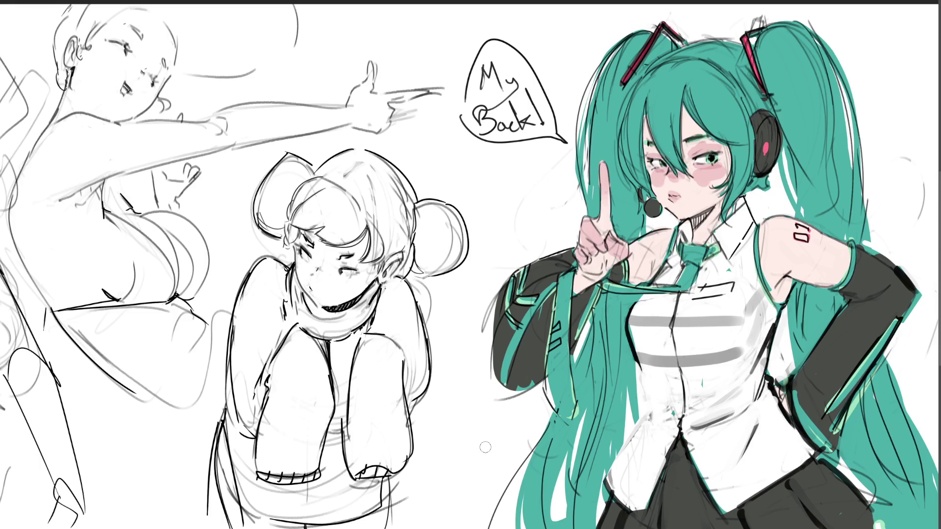
left_click_drag(656, 240, 645, 248)
mouse_move(779, 237)
left_mouse_down()
mouse_move(794, 235)
mouse_move(783, 234)
mouse_move(793, 225)
mouse_move(784, 250)
left_mouse_up()
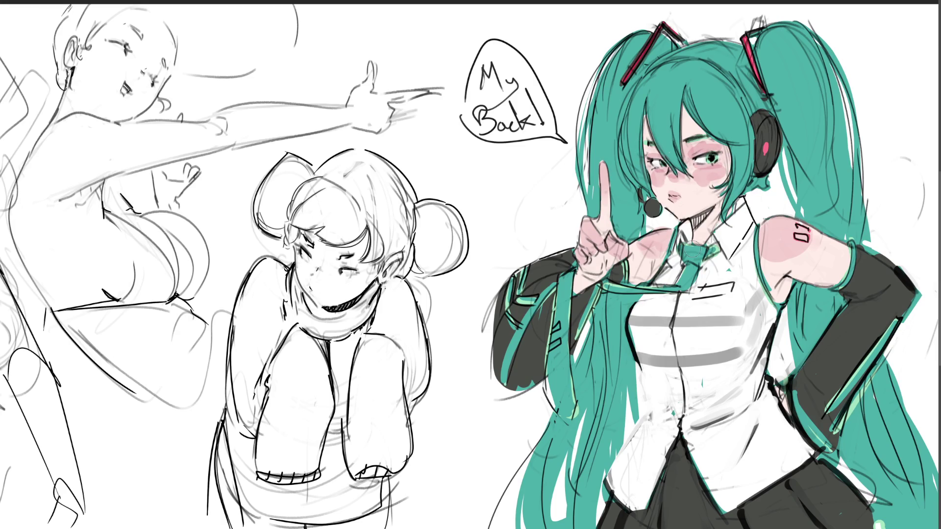
Deepen the blush between the eyes and nose and across both cheeks.
left_click_drag(684, 193, 671, 180)
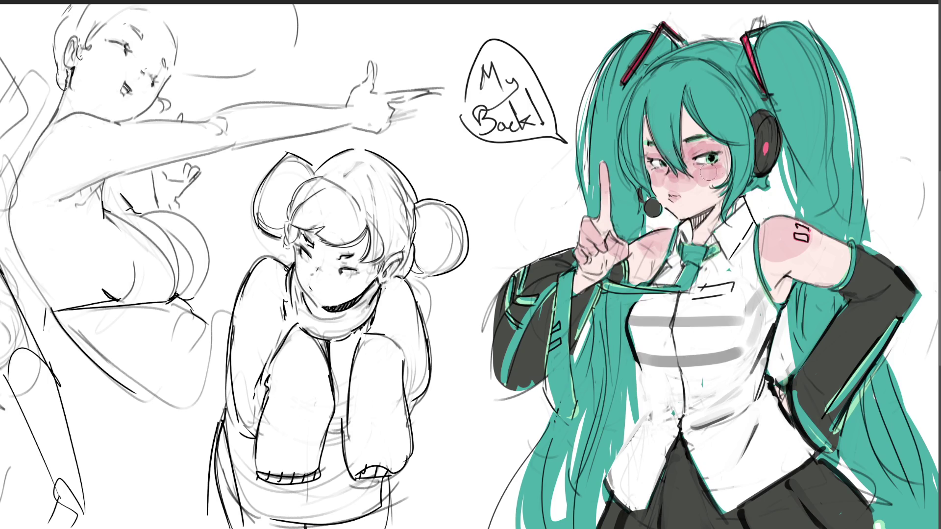
left_click_drag(657, 187, 718, 169)
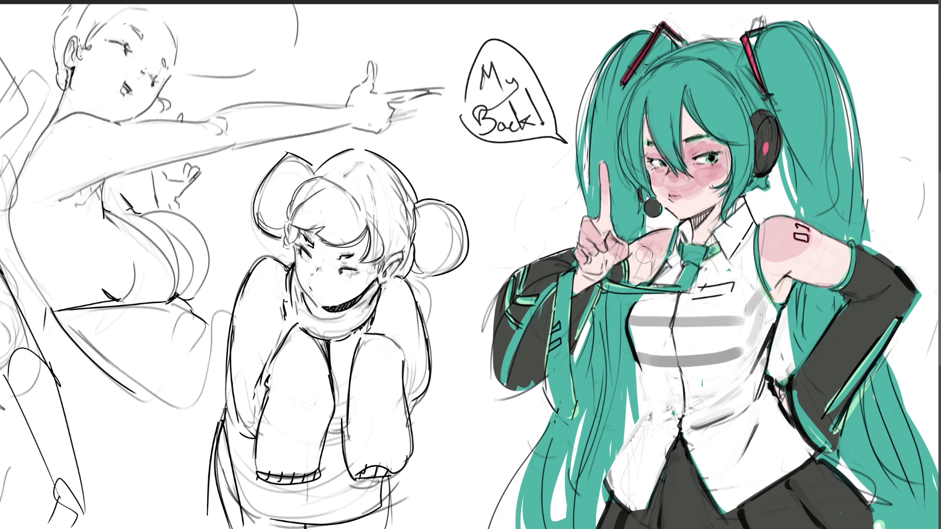
key("bracketright")
key("bracketright")
key("bracketright")
key("bracketleft")
key("bracketleft")
key("bracketleft")
key("bracketleft")
key("bracketleft")
key("bracketleft")
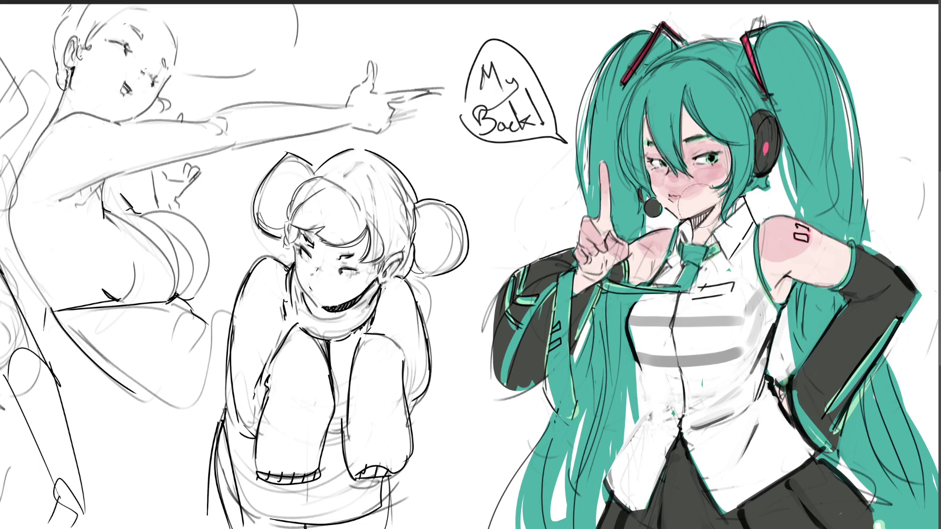
Fill the lassoed armpit with pink shading and darken the sleeve's top edge in teal.
key("bracketleft")
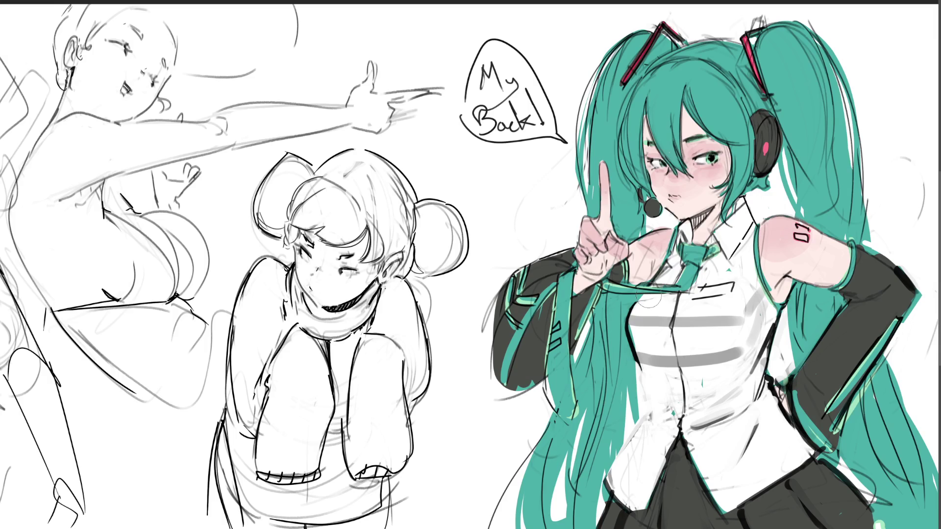
mouse_move(776, 376)
left_mouse_down()
mouse_move(791, 426)
mouse_move(794, 396)
mouse_move(800, 403)
mouse_move(787, 409)
mouse_move(813, 406)
left_mouse_up()
double_click(813, 405)
left_click_drag(784, 385, 783, 422)
left_click_drag(851, 251, 854, 245)
Shade the neck, collar, armpit, inner arm and shoulder pink, undoing a dark wrist shadow.
mouse_move(707, 225)
left_mouse_down()
mouse_move(711, 216)
mouse_move(730, 220)
mouse_move(750, 191)
mouse_move(719, 180)
mouse_move(745, 194)
mouse_move(735, 225)
mouse_move(743, 174)
mouse_move(710, 259)
mouse_move(711, 201)
mouse_move(735, 226)
mouse_move(730, 237)
mouse_move(693, 195)
mouse_move(760, 206)
mouse_move(725, 235)
mouse_move(772, 174)
mouse_move(670, 240)
mouse_move(684, 285)
mouse_move(721, 248)
mouse_move(732, 247)
mouse_move(736, 274)
mouse_move(698, 277)
mouse_move(706, 290)
mouse_move(670, 247)
mouse_move(646, 269)
mouse_move(652, 250)
mouse_move(654, 271)
mouse_move(674, 260)
mouse_move(657, 304)
mouse_move(708, 275)
mouse_move(691, 291)
mouse_move(675, 265)
mouse_move(673, 300)
mouse_move(719, 274)
mouse_move(710, 303)
left_mouse_up()
mouse_move(786, 272)
left_mouse_down()
mouse_move(781, 291)
mouse_move(777, 267)
left_mouse_up()
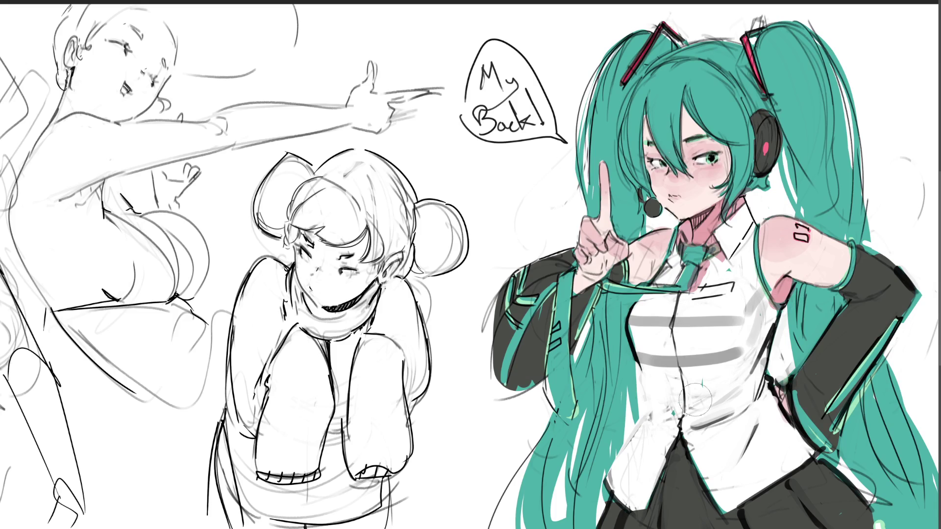
mouse_move(655, 290)
left_mouse_down()
mouse_move(635, 274)
mouse_move(657, 245)
mouse_move(662, 267)
mouse_move(637, 255)
mouse_move(593, 268)
mouse_move(591, 252)
mouse_move(594, 271)
mouse_move(618, 250)
mouse_move(610, 220)
mouse_move(595, 231)
mouse_move(608, 218)
left_mouse_up()
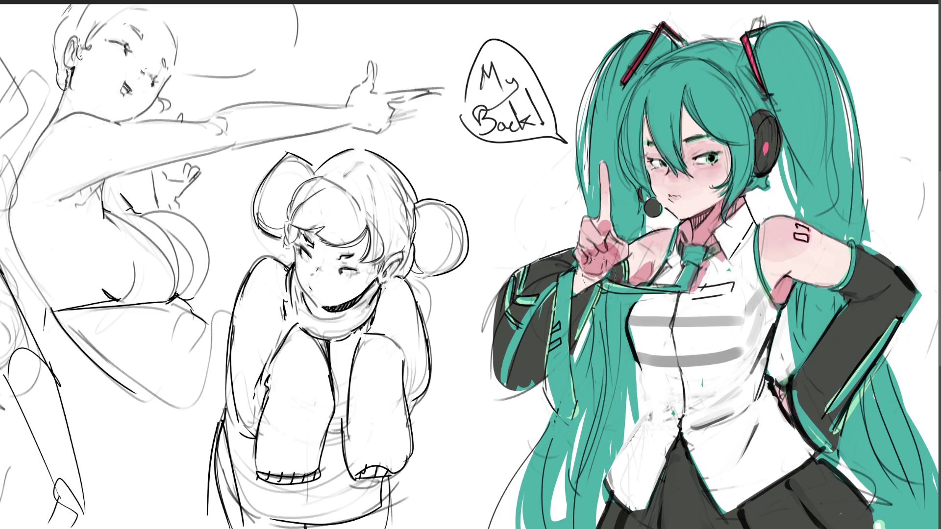
left_click_drag(586, 279, 578, 288)
key("ctrl+z")
Lighten the pink around the collar and tie, and add a soft cheek blush.
mouse_move(723, 269)
left_mouse_down()
mouse_move(694, 280)
mouse_move(709, 257)
mouse_move(681, 231)
mouse_move(686, 295)
mouse_move(743, 203)
mouse_move(737, 251)
mouse_move(729, 223)
left_mouse_up()
left_click_drag(745, 216, 728, 239)
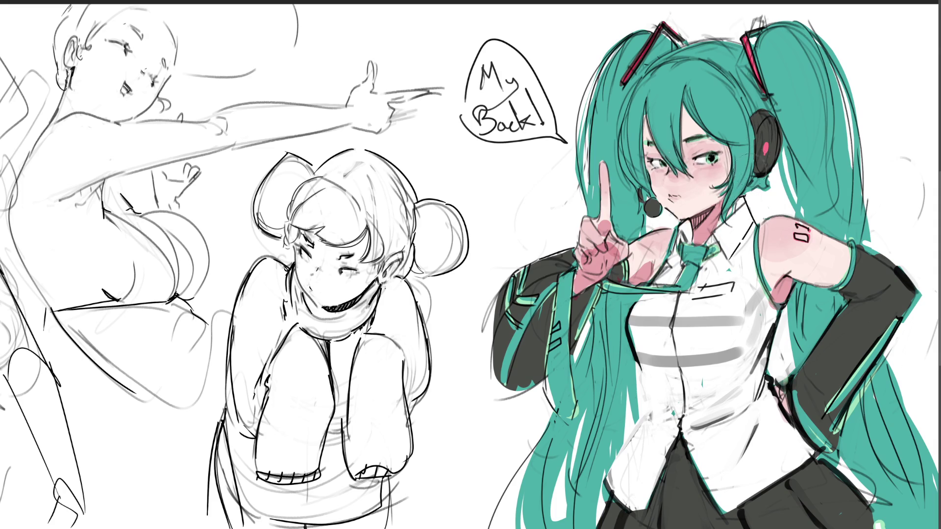
left_click_drag(713, 177, 718, 179)
left_click_drag(718, 176, 721, 180)
key("ctrl+z")
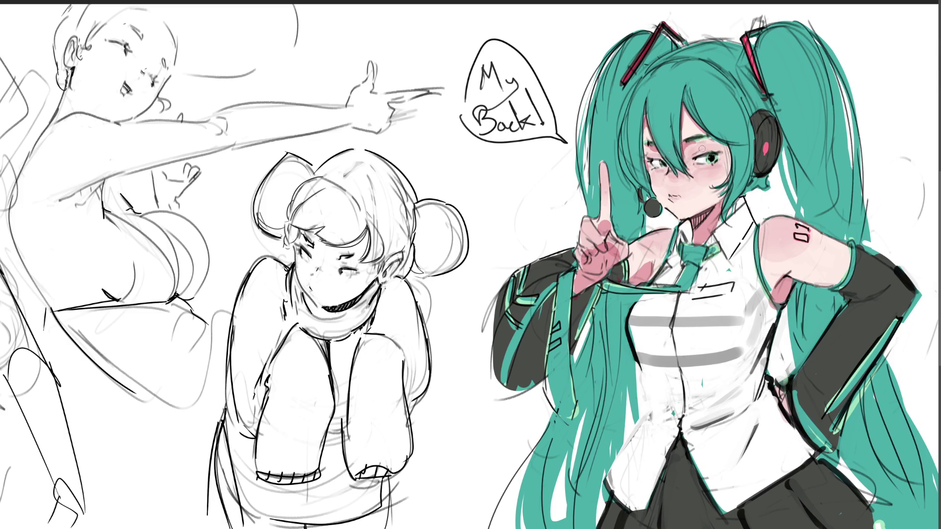
Repaint the area around the right eye and lighten the pink shading over the eyes.
mouse_move(700, 145)
left_mouse_down()
mouse_move(711, 147)
mouse_move(708, 162)
mouse_move(720, 152)
mouse_move(711, 164)
mouse_move(650, 159)
mouse_move(646, 167)
mouse_move(667, 169)
left_mouse_up()
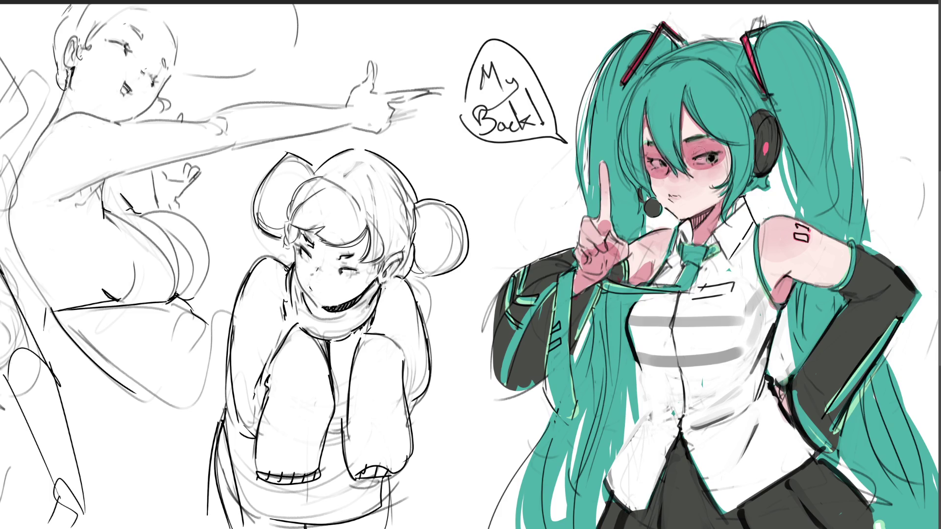
left_click_drag(698, 154, 706, 149)
mouse_move(698, 157)
left_mouse_down()
mouse_move(706, 147)
mouse_move(691, 158)
mouse_move(718, 164)
mouse_move(645, 167)
mouse_move(659, 169)
mouse_move(656, 143)
left_mouse_up()
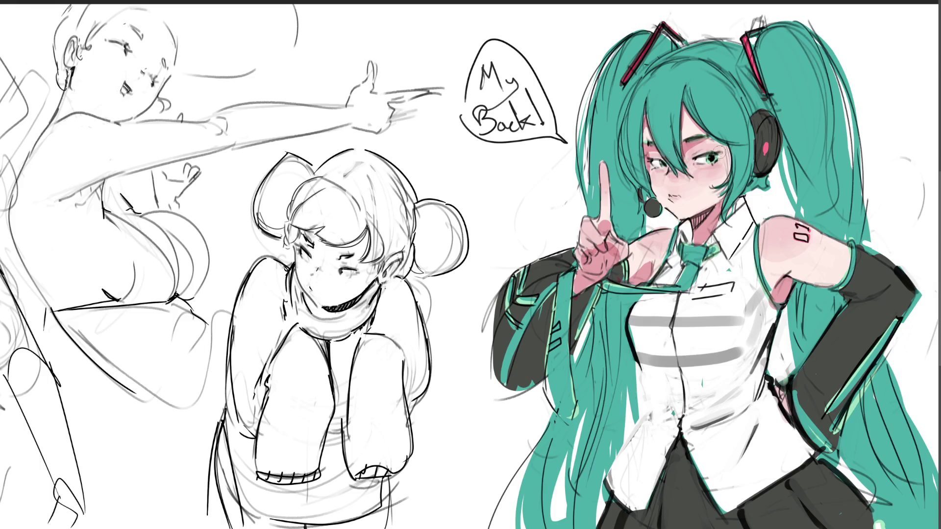
Brush blush across the nose, repaint the lips as an open mouth, and darken the arm-waist gap.
left_click_drag(668, 165, 679, 178)
mouse_move(672, 202)
left_mouse_down()
mouse_move(696, 211)
mouse_move(683, 201)
left_mouse_up()
left_click_drag(688, 204, 684, 203)
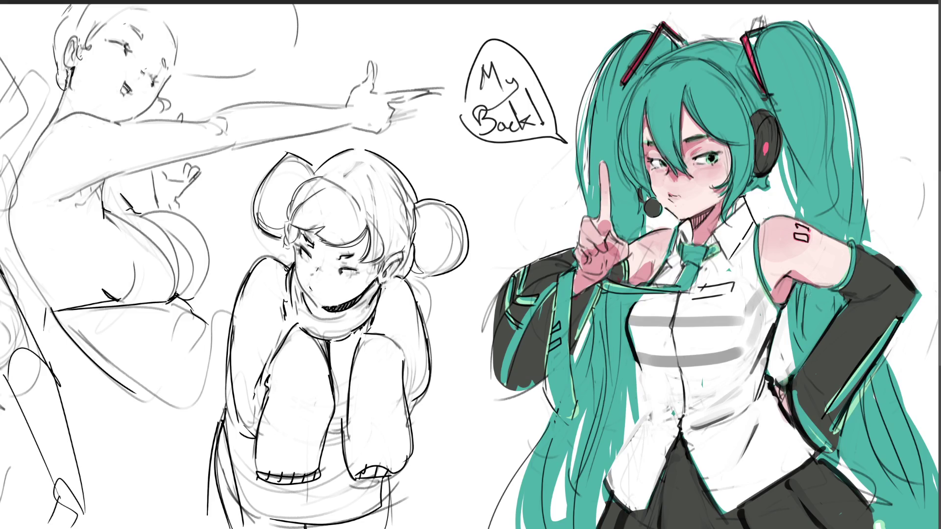
mouse_move(780, 391)
left_mouse_down()
mouse_move(799, 427)
mouse_move(788, 389)
left_mouse_up()
Add dark marks on the left sleeve and darken the hair's left edge.
left_click_drag(553, 324, 560, 332)
key("ctrl+z")
left_click_drag(553, 324, 559, 346)
left_click_drag(546, 376, 556, 407)
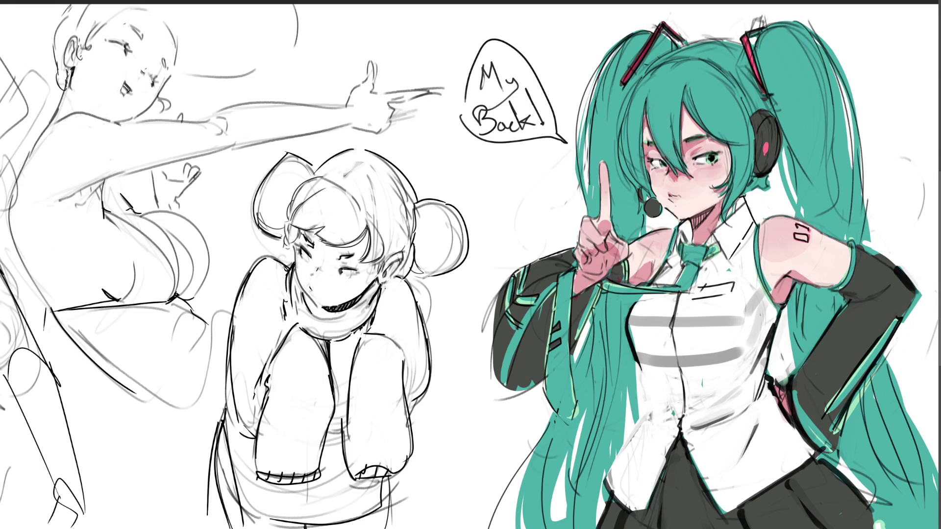
Strengthen the eyebrow lines and widen the dark blue shading on the right sleeve.
left_click_drag(683, 138, 708, 136)
left_click_drag(644, 143, 654, 142)
left_click_drag(885, 285, 847, 298)
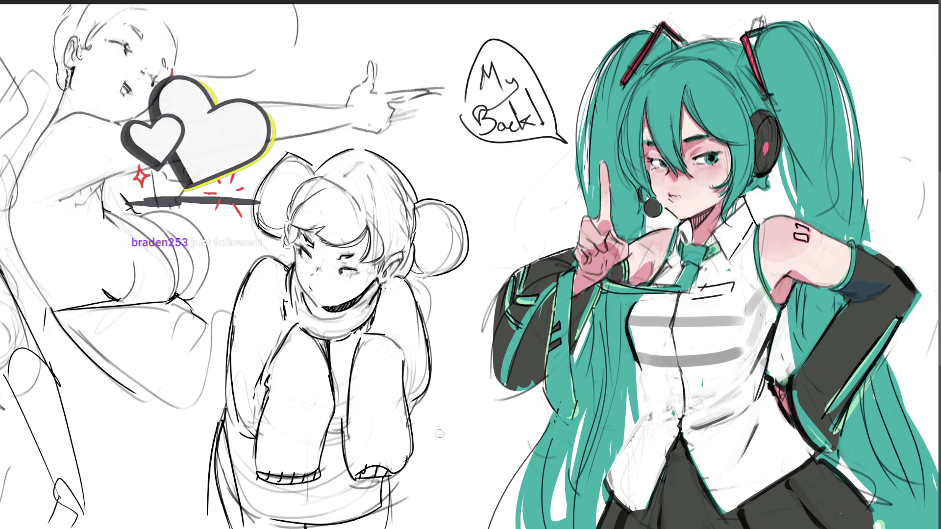
Shade the left sleeve dark blue-teal and brush a faint blue-grey shadow below the collar.
mouse_move(552, 296)
left_mouse_down()
mouse_move(506, 387)
mouse_move(547, 315)
mouse_move(574, 328)
mouse_move(595, 291)
mouse_move(588, 316)
mouse_move(569, 297)
left_mouse_up()
mouse_move(570, 333)
left_mouse_down()
mouse_move(561, 416)
mouse_move(569, 367)
mouse_move(571, 377)
mouse_move(581, 367)
mouse_move(549, 378)
mouse_move(547, 343)
left_mouse_up()
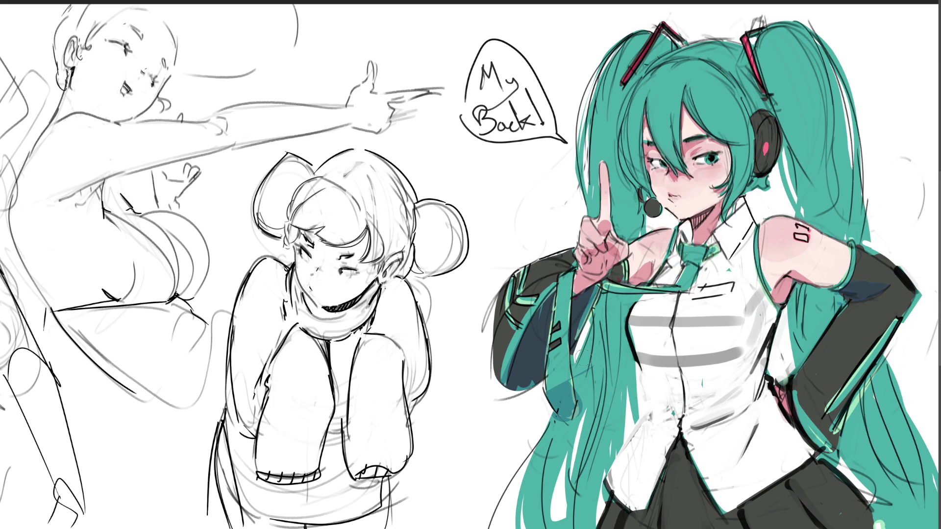
mouse_move(554, 379)
left_mouse_down()
mouse_move(571, 397)
mouse_move(591, 385)
left_mouse_up()
left_click_drag(620, 294, 682, 296)
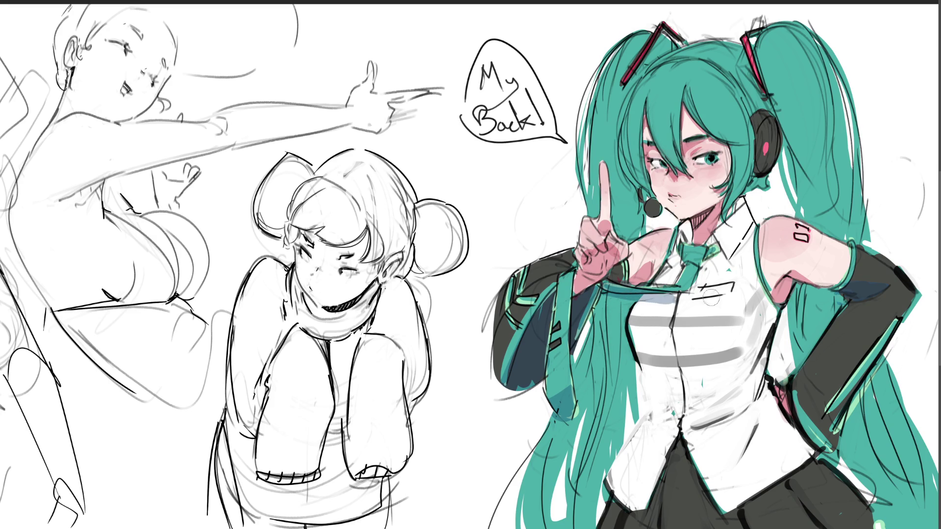
left_click_drag(606, 291, 686, 301)
Shade the left hair strands darker teal down to the bottom and behind the raised hand.
mouse_move(607, 307)
left_mouse_down()
mouse_move(608, 370)
mouse_move(635, 297)
mouse_move(621, 418)
left_mouse_up()
left_click_drag(590, 326, 583, 390)
left_click_drag(586, 350, 588, 427)
left_click_drag(588, 385, 546, 470)
mouse_move(564, 421)
left_mouse_down()
mouse_move(522, 527)
mouse_move(539, 527)
left_mouse_up()
left_click_drag(593, 429, 563, 527)
left_click_drag(607, 400, 583, 527)
left_click_drag(618, 414, 591, 517)
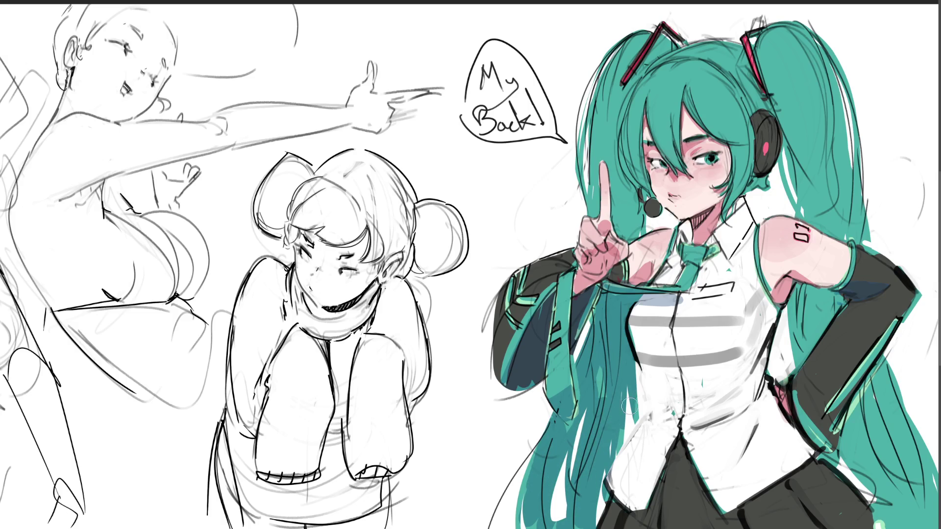
left_click_drag(591, 462, 580, 527)
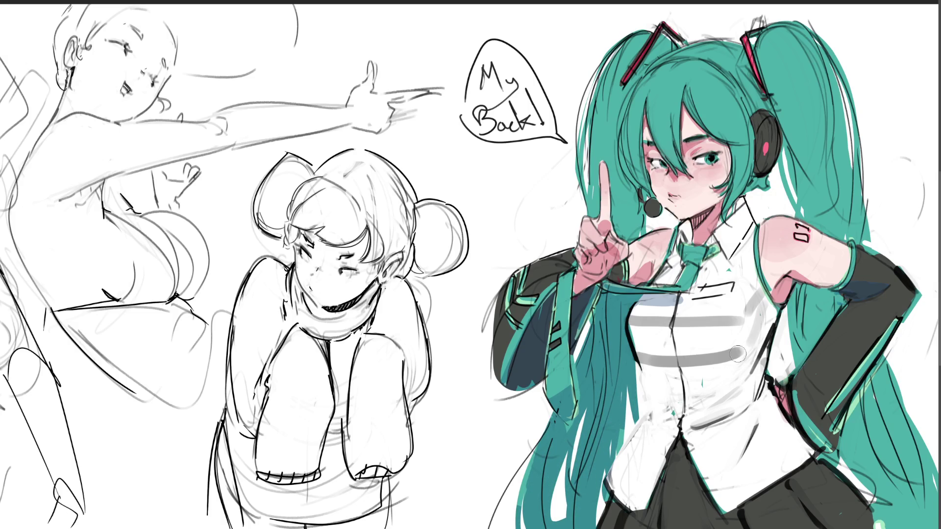
mouse_move(635, 225)
left_mouse_down()
mouse_move(615, 164)
mouse_move(639, 233)
left_mouse_up()
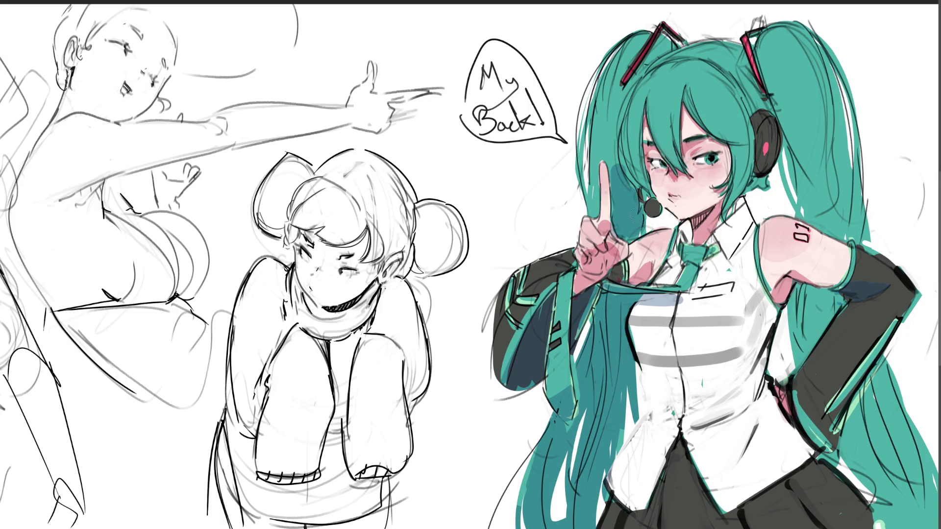
mouse_move(620, 186)
left_mouse_down()
mouse_move(633, 185)
mouse_move(591, 166)
mouse_move(607, 92)
mouse_move(592, 162)
left_mouse_up()
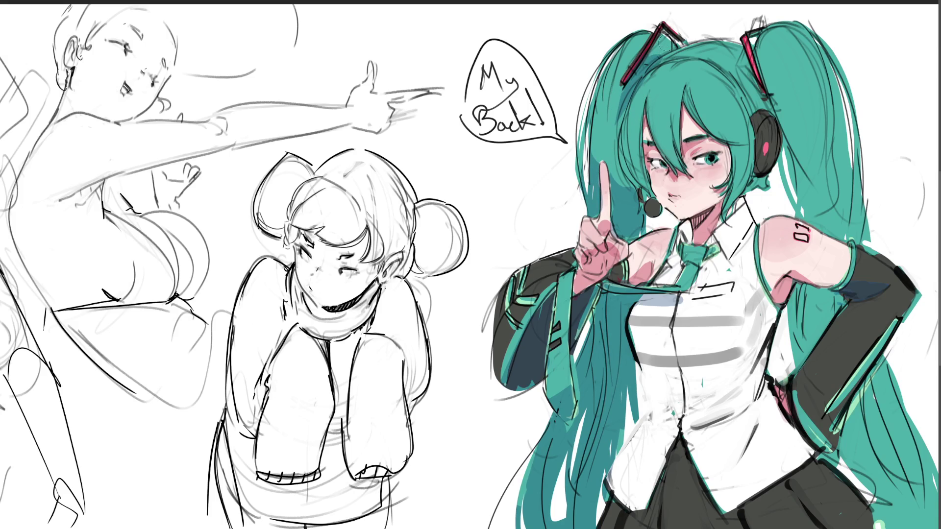
Shade the upper right twin-tail with darker streaks from the hair clip down to the shoulder.
left_click_drag(686, 51, 663, 79)
mouse_move(772, 71)
left_mouse_down()
mouse_move(750, 96)
mouse_move(745, 78)
mouse_move(759, 110)
mouse_move(767, 65)
mouse_move(811, 193)
left_mouse_up()
left_click_drag(784, 152, 801, 223)
mouse_move(790, 166)
left_mouse_down()
mouse_move(818, 223)
mouse_move(847, 235)
mouse_move(843, 210)
left_mouse_up()
left_click_drag(843, 88, 831, 210)
left_click_drag(767, 46, 796, 135)
left_click_drag(809, 47, 816, 181)
mouse_move(829, 105)
left_mouse_down()
mouse_move(839, 208)
mouse_move(839, 91)
left_mouse_up()
mouse_move(823, 169)
left_mouse_down()
mouse_move(841, 213)
mouse_move(831, 220)
mouse_move(867, 239)
left_mouse_up()
Fill hair into the torso-arm gap and darken the lower right twin-tail, undoing one stray stroke.
mouse_move(824, 288)
left_mouse_down()
mouse_move(798, 304)
mouse_move(792, 362)
mouse_move(808, 339)
mouse_move(794, 360)
left_mouse_up()
left_click_drag(813, 314, 797, 365)
mouse_move(877, 323)
left_mouse_down()
mouse_move(875, 375)
mouse_move(843, 448)
left_mouse_up()
left_click_drag(853, 390, 890, 476)
mouse_move(877, 421)
left_mouse_down()
mouse_move(896, 496)
mouse_move(862, 505)
mouse_move(902, 528)
left_mouse_up()
mouse_move(902, 446)
left_mouse_down()
mouse_move(931, 527)
mouse_move(926, 517)
left_mouse_up()
left_click_drag(898, 426, 892, 363)
key("ctrl+z")
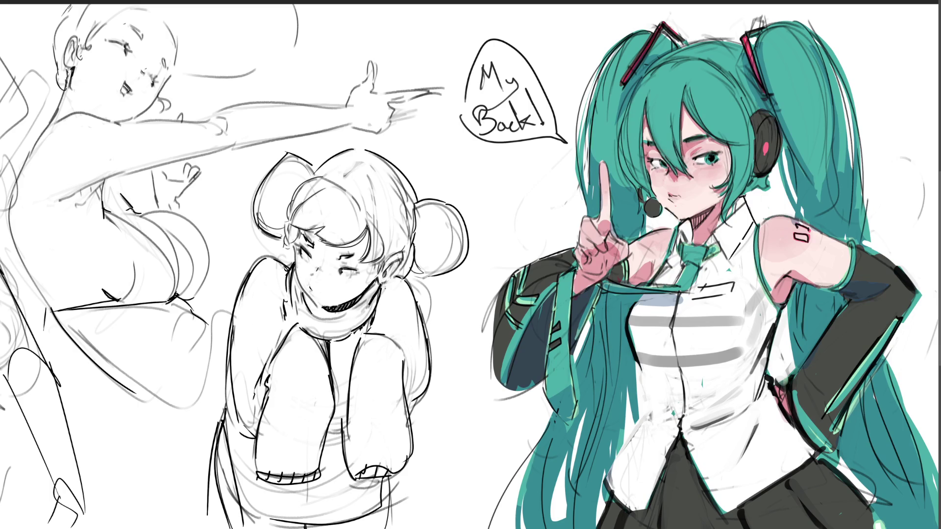
Shade the right black sleeve and the right side of the shirt blue-grey.
left_click_drag(863, 360, 799, 422)
mouse_move(875, 343)
left_mouse_down()
mouse_move(814, 436)
mouse_move(846, 316)
mouse_move(860, 338)
mouse_move(879, 305)
mouse_move(865, 361)
left_mouse_up()
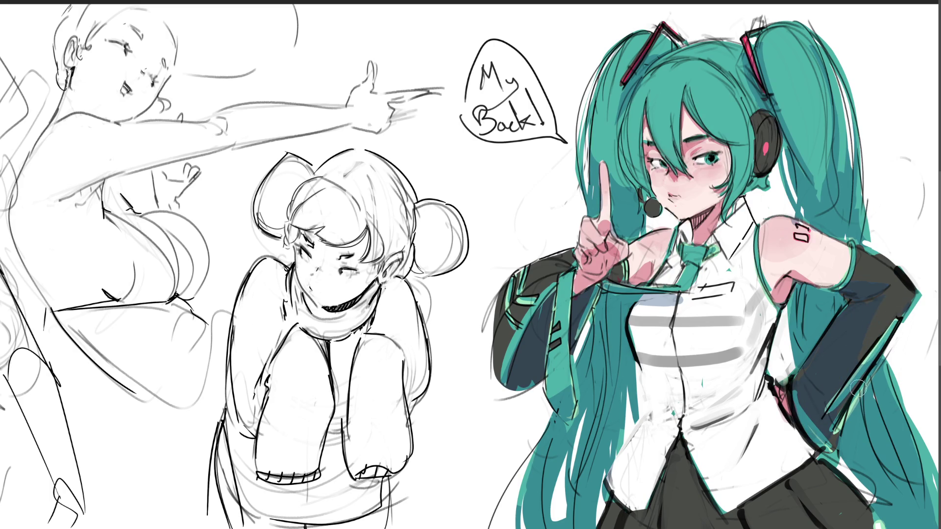
mouse_move(890, 313)
left_mouse_down()
mouse_move(869, 352)
mouse_move(907, 303)
left_mouse_up()
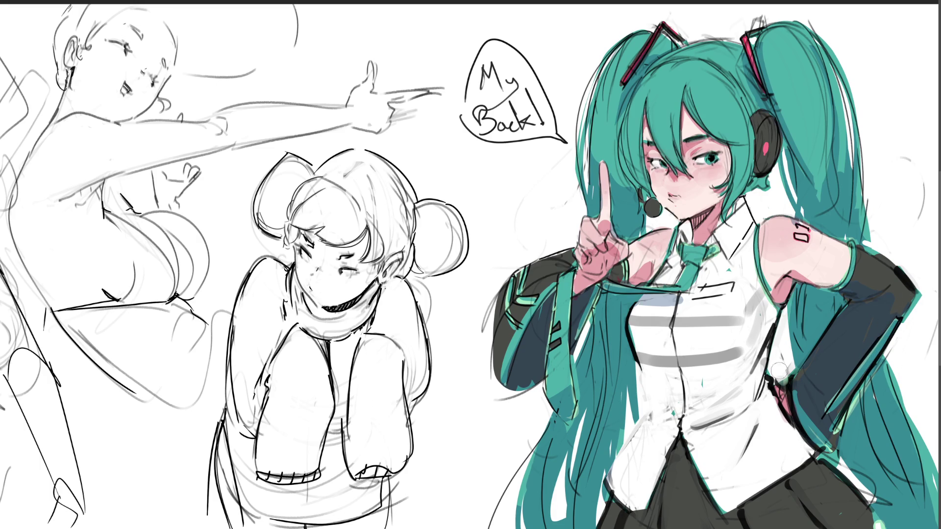
mouse_move(770, 314)
left_mouse_down()
mouse_move(767, 297)
mouse_move(752, 380)
mouse_move(754, 333)
left_mouse_up()
mouse_move(733, 413)
left_mouse_down()
mouse_move(694, 430)
mouse_move(696, 377)
mouse_move(651, 353)
mouse_move(735, 330)
mouse_move(632, 341)
mouse_move(744, 331)
left_mouse_up()
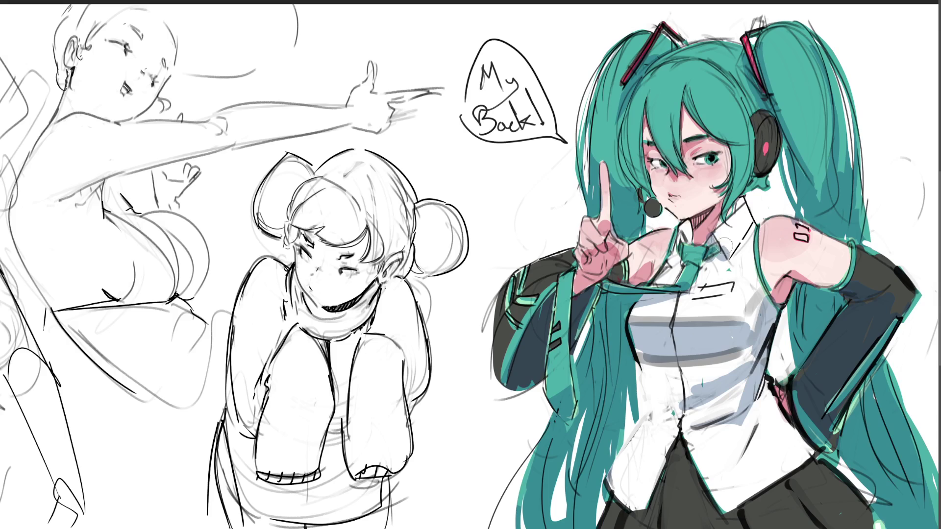
Shade both sides of the collar grey and soften it near the tie.
left_click_drag(682, 220, 679, 256)
left_click_drag(743, 203, 722, 235)
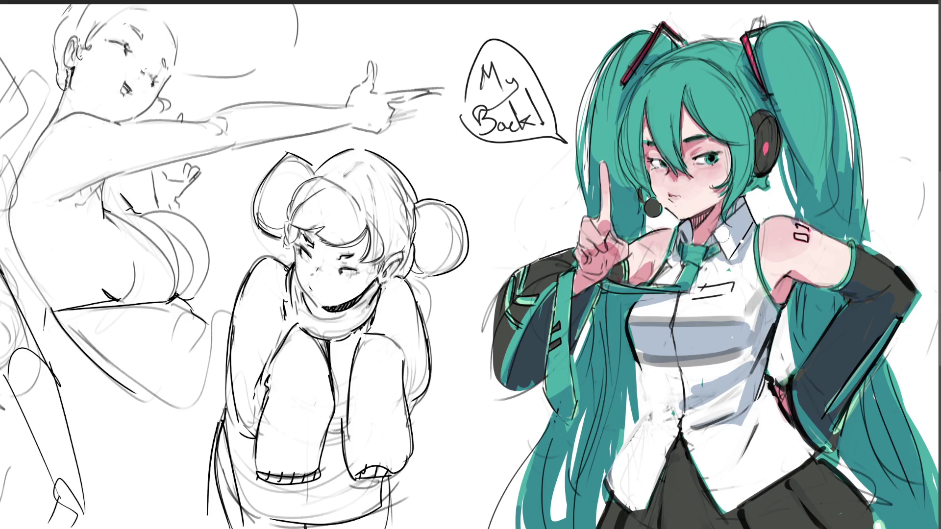
mouse_move(721, 275)
left_mouse_down()
mouse_move(742, 240)
mouse_move(750, 275)
mouse_move(736, 270)
mouse_move(773, 273)
left_mouse_up()
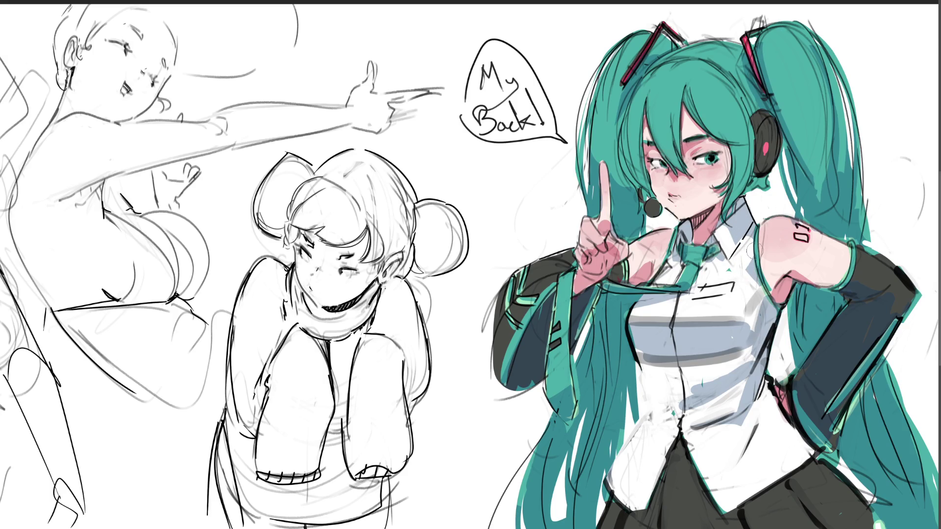
left_click_drag(671, 268, 664, 279)
Darken the headphone's lower edge and paint teal hair under it, undoing a darker bangs strand.
left_click_drag(753, 161, 764, 174)
mouse_move(732, 204)
left_mouse_down()
mouse_move(755, 184)
mouse_move(774, 186)
mouse_move(760, 106)
mouse_move(760, 125)
mouse_move(754, 119)
left_mouse_up()
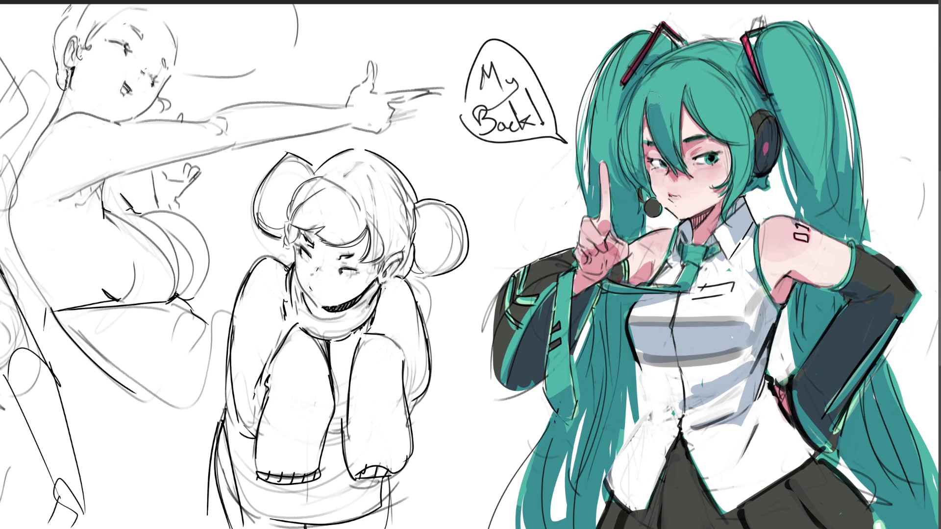
left_click_drag(671, 100, 682, 149)
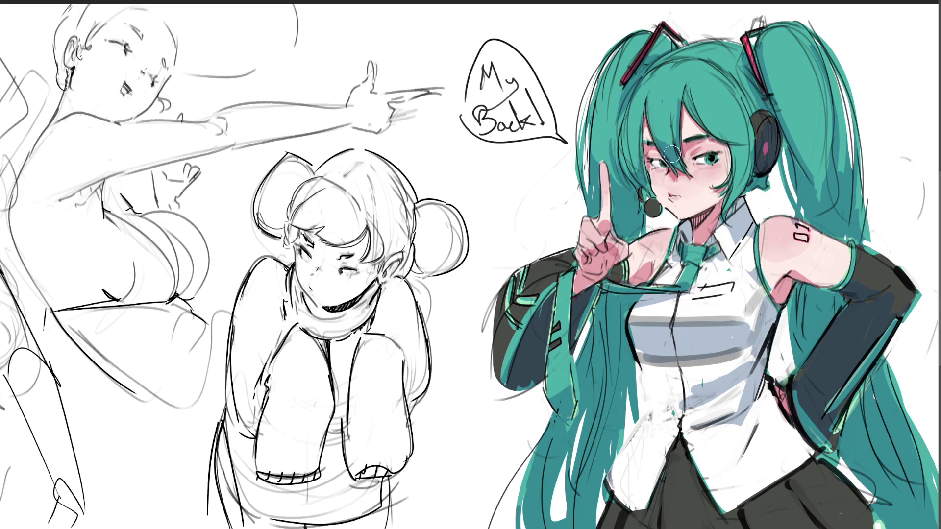
key("ctrl+z")
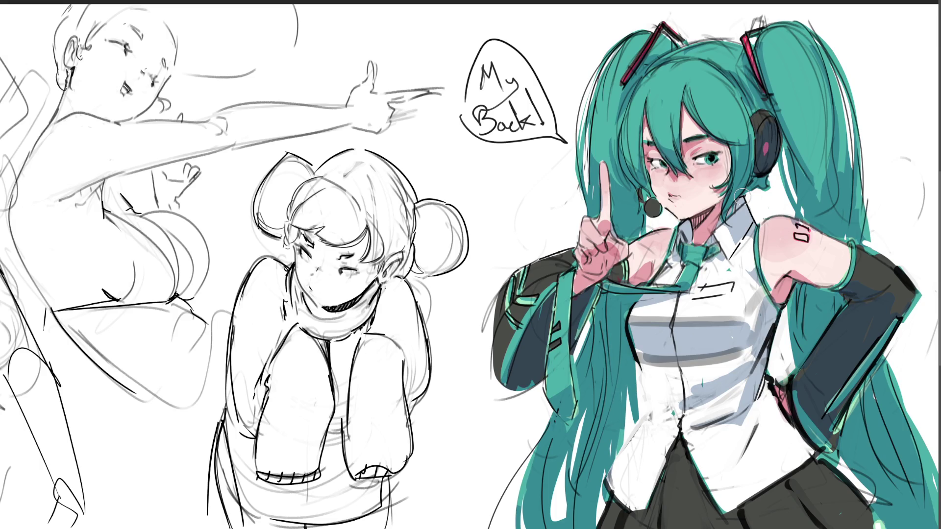
Fill the white gap beside the torso with hair, shade the mid and lower shirt blue-grey, and darken the hem.
mouse_move(637, 356)
left_mouse_down()
mouse_move(654, 411)
mouse_move(657, 383)
mouse_move(675, 384)
mouse_move(652, 402)
mouse_move(649, 441)
mouse_move(647, 398)
mouse_move(647, 431)
mouse_move(725, 375)
mouse_move(666, 406)
mouse_move(717, 397)
mouse_move(660, 399)
mouse_move(706, 387)
mouse_move(727, 425)
left_mouse_up()
left_click_drag(655, 406, 748, 414)
left_click_drag(667, 426, 614, 477)
mouse_move(670, 423)
left_mouse_down()
mouse_move(659, 377)
mouse_move(676, 380)
mouse_move(675, 410)
mouse_move(720, 414)
mouse_move(689, 427)
mouse_move(705, 451)
mouse_move(735, 441)
mouse_move(767, 405)
mouse_move(777, 424)
mouse_move(764, 414)
mouse_move(788, 434)
left_mouse_up()
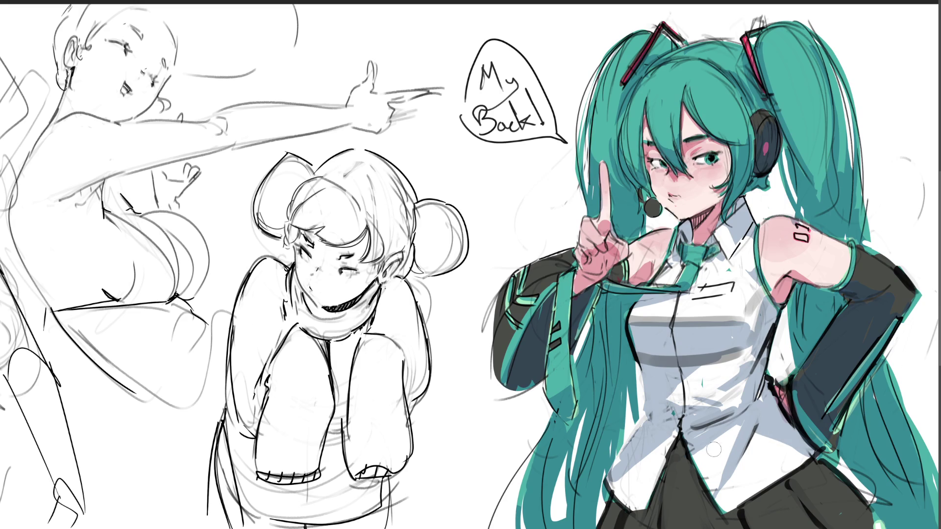
left_click_drag(744, 426, 731, 495)
mouse_move(676, 446)
left_mouse_down()
mouse_move(617, 487)
mouse_move(649, 473)
mouse_move(642, 495)
mouse_move(618, 512)
mouse_move(634, 522)
mouse_move(669, 473)
mouse_move(705, 495)
mouse_move(689, 465)
mouse_move(700, 490)
mouse_move(740, 520)
mouse_move(748, 515)
mouse_move(743, 524)
mouse_move(808, 505)
mouse_move(823, 466)
mouse_move(846, 522)
mouse_move(805, 471)
mouse_move(730, 520)
mouse_move(799, 478)
mouse_move(720, 507)
mouse_move(789, 473)
mouse_move(681, 468)
left_mouse_up()
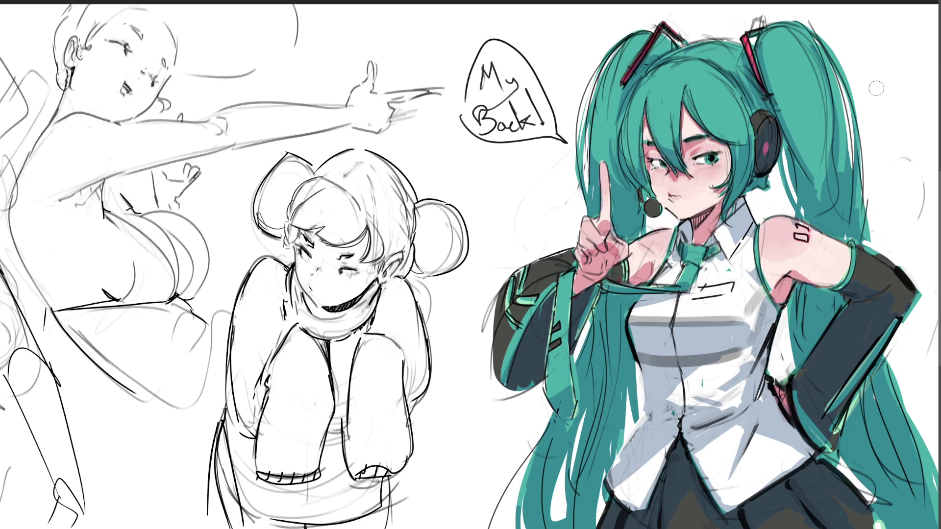
Darken both upper eyelids and paint two light-blue stripes across the shirt chest.
left_click_drag(694, 160, 719, 153)
left_click_drag(651, 162, 661, 160)
left_click_drag(632, 321, 654, 318)
left_click_drag(637, 361, 674, 360)
mouse_move(660, 313)
left_mouse_down()
mouse_move(700, 362)
mouse_move(713, 359)
mouse_move(752, 301)
mouse_move(762, 304)
left_mouse_up()
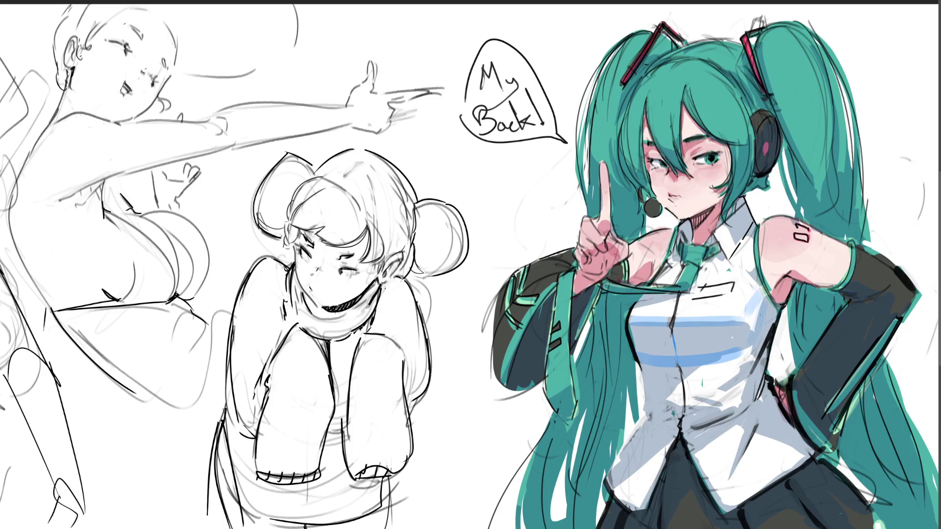
Repaint the shirt stripes teal, then greyish blue, and start filling the shoulder 01 in red.
mouse_move(691, 318)
left_mouse_down()
mouse_move(692, 360)
mouse_move(723, 346)
mouse_move(747, 304)
mouse_move(718, 357)
mouse_move(644, 325)
left_mouse_up()
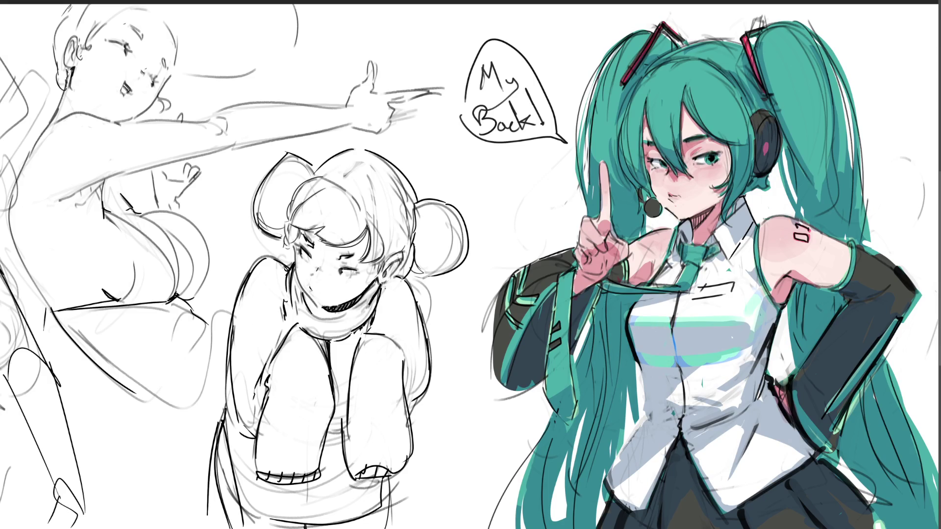
mouse_move(708, 317)
left_mouse_down()
mouse_move(686, 325)
mouse_move(706, 365)
mouse_move(750, 305)
mouse_move(718, 339)
mouse_move(656, 322)
mouse_move(658, 361)
mouse_move(639, 322)
left_mouse_up()
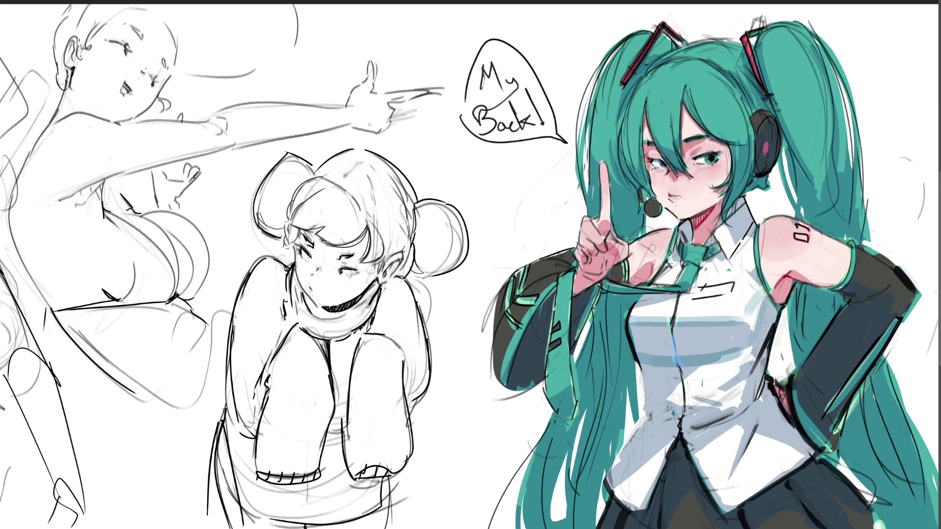
left_click_drag(796, 234, 809, 243)
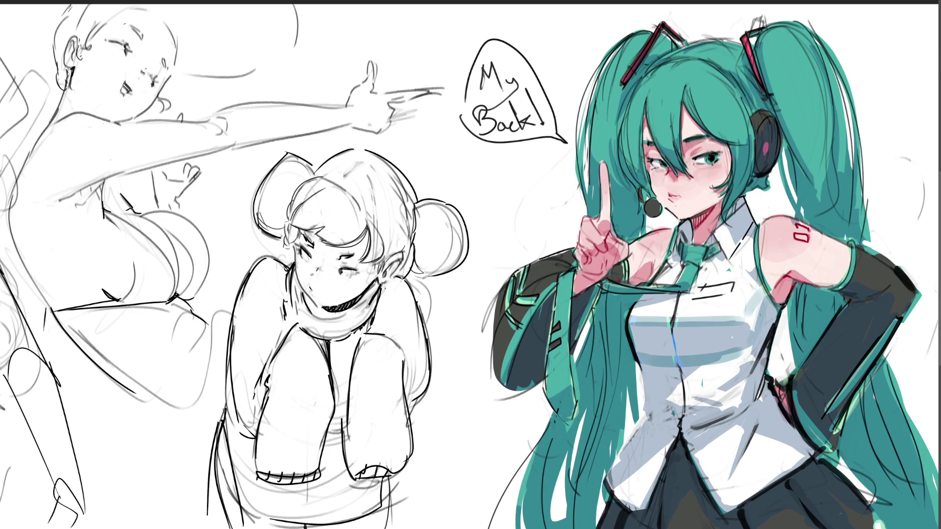
Paint a darker shadow on the skin at the armpit.
left_click_drag(784, 391, 784, 407)
Brighten the headphone highlight and add white gloss strokes to the bangs and both pigtails, undoing stray ones.
left_click_drag(758, 117, 757, 119)
left_click_drag(658, 111, 664, 112)
left_click_drag(714, 104, 714, 110)
mouse_move(781, 72)
left_mouse_down()
mouse_move(809, 70)
mouse_move(810, 78)
mouse_move(815, 69)
left_mouse_up()
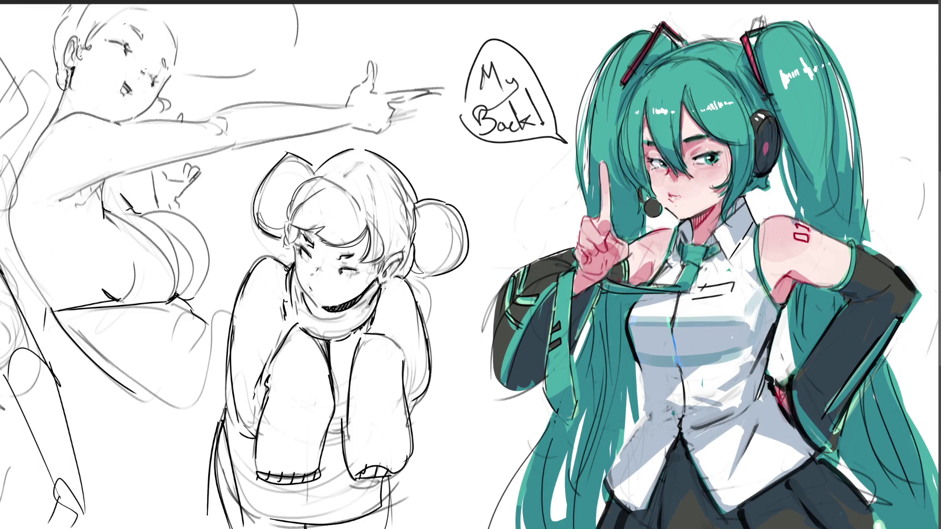
key("ctrl+z")
left_click_drag(616, 91, 601, 88)
key("ctrl+z")
key("ctrl+z")
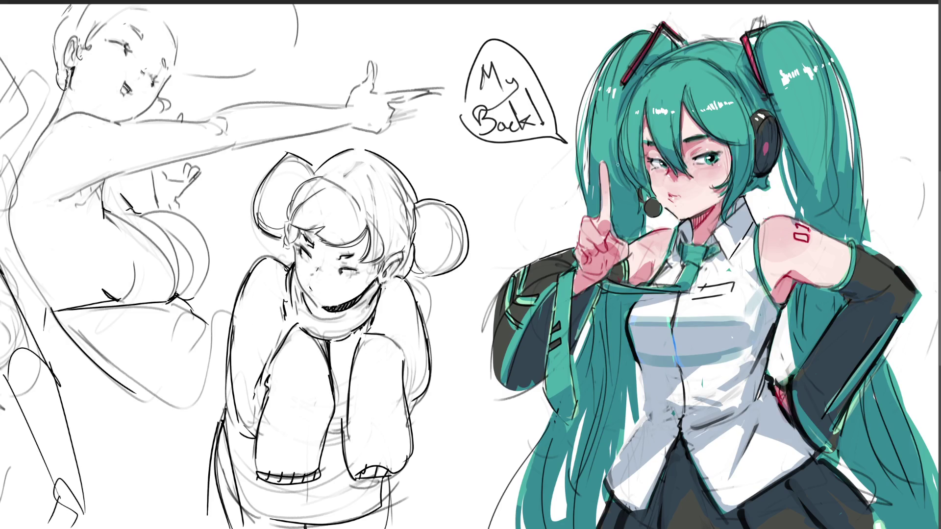